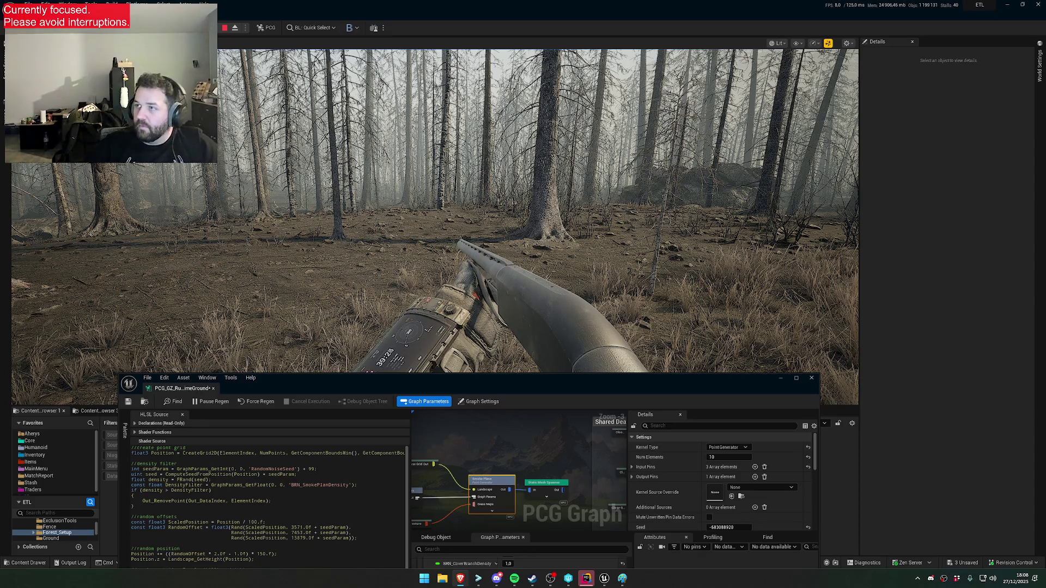
Take control of the game view and walk forward into the forest
{"action": "left_click", "coordinate": [528, 212]}
{"action": "key", "text": "w"}
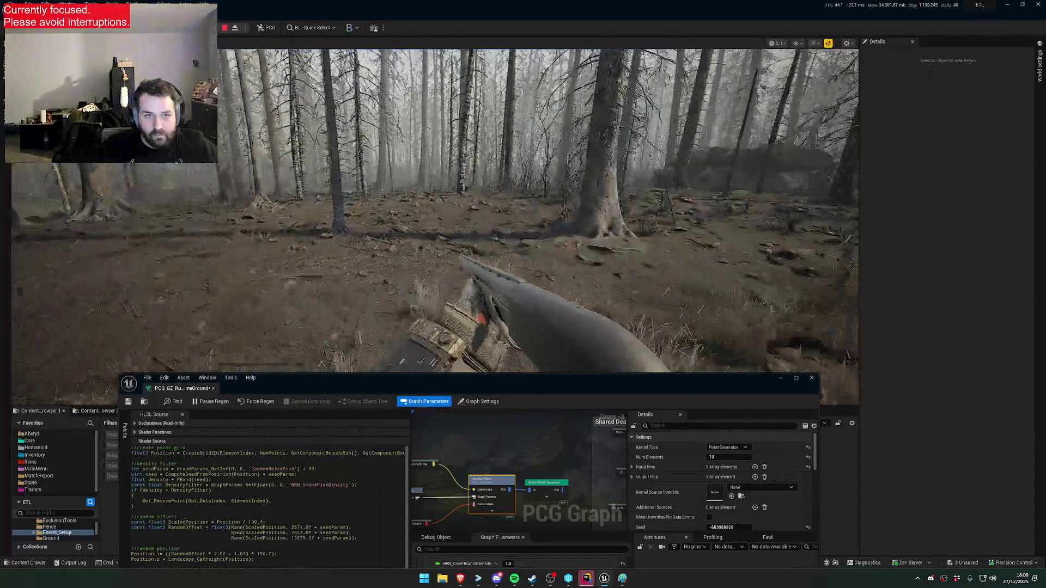
{"action": "key", "text": "w"}
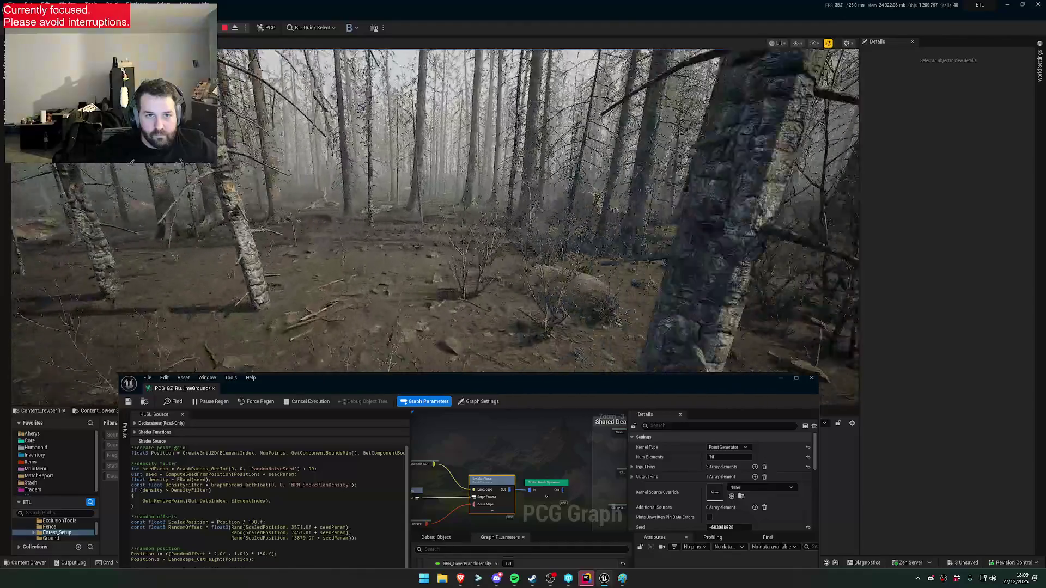
{"action": "key", "text": "w"}
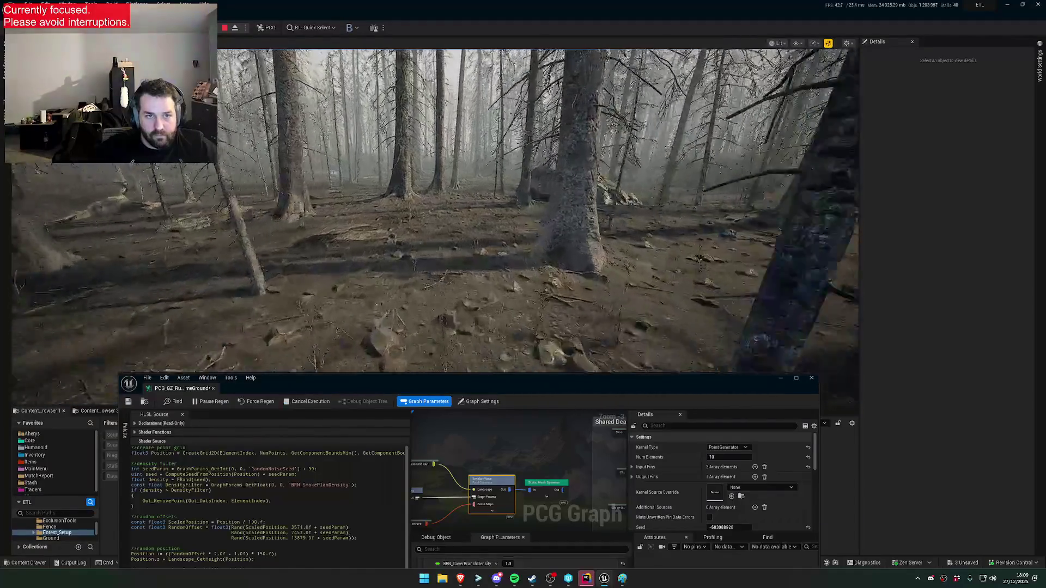
{"action": "key", "text": "w"}
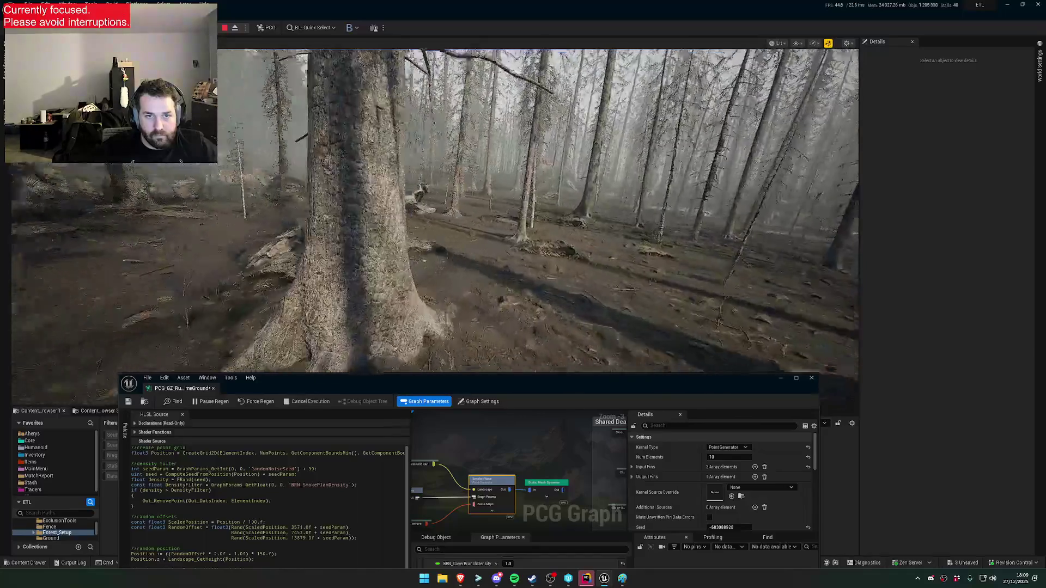
{"action": "key", "text": "w"}
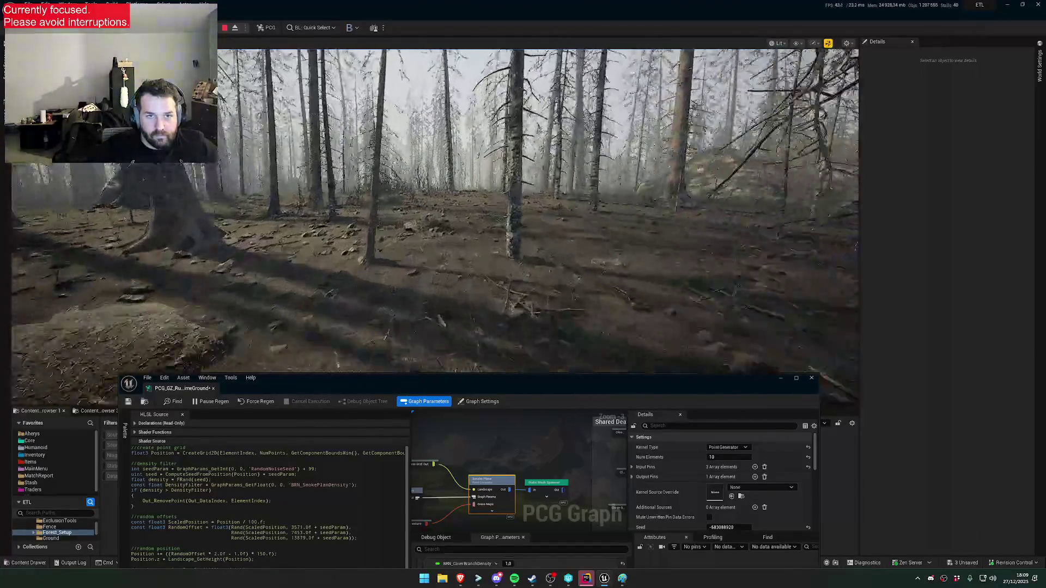
{"action": "key", "text": "w"}
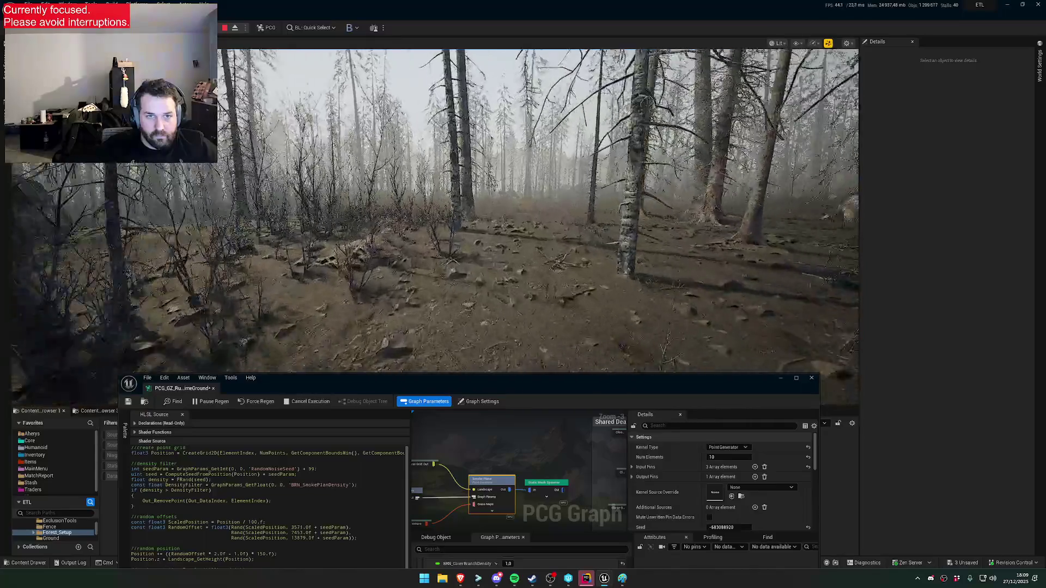
{"action": "key", "text": "w"}
{"action": "key", "text": "1"}
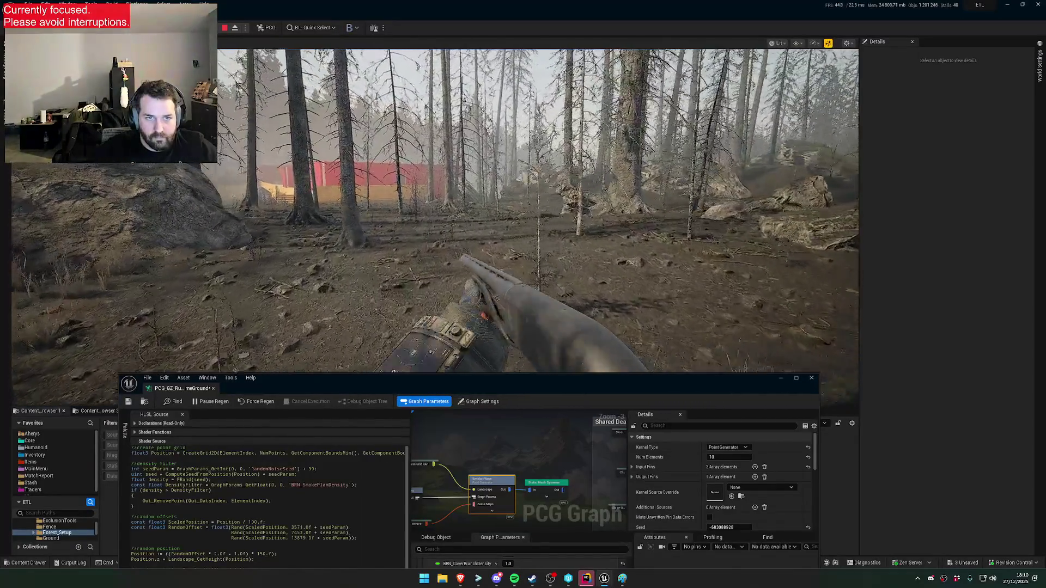
Continue past the rock, through the grass and burnt forest toward the rocks
{"action": "key", "text": "super"}
{"action": "key", "text": "super"}
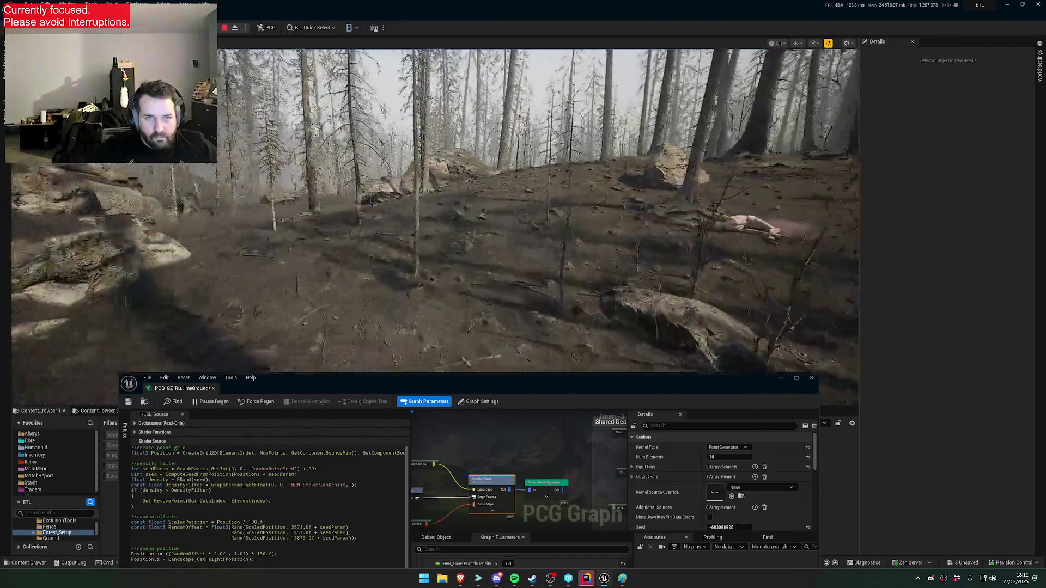
{"action": "key", "text": "super"}
{"action": "key", "text": "super"}
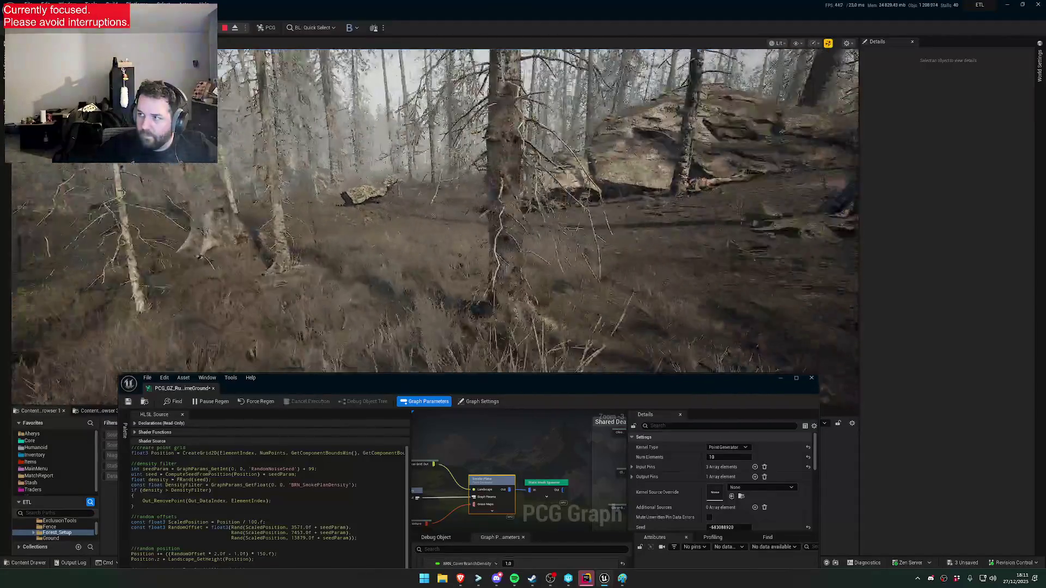
{"action": "key", "text": "w"}
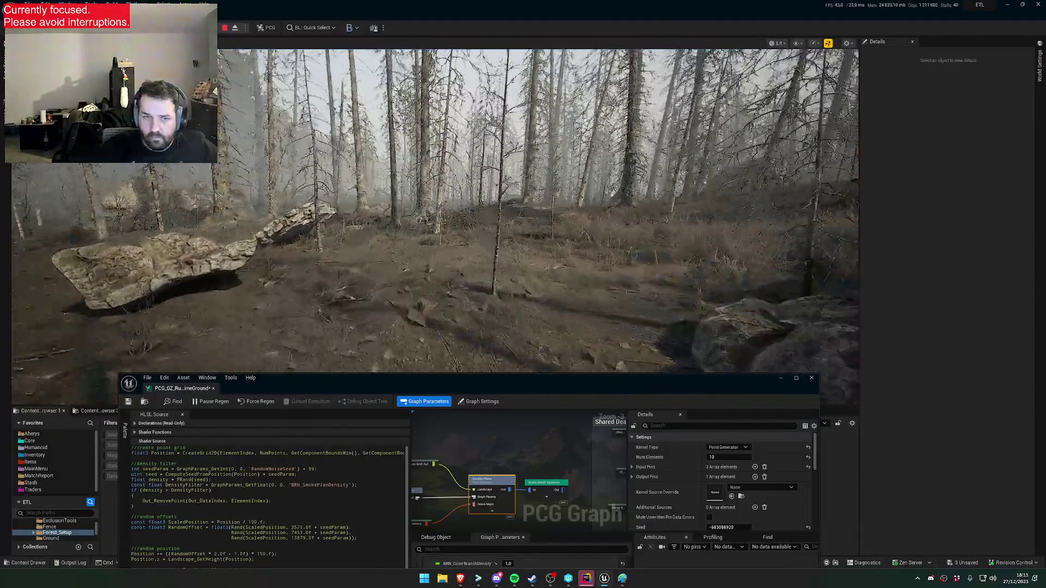
{"action": "key", "text": "w"}
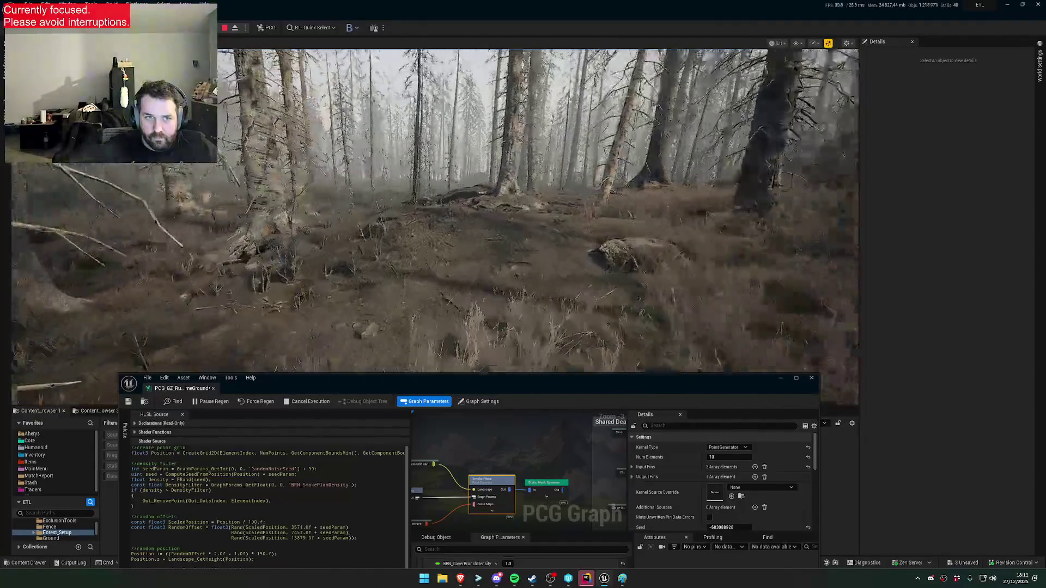
{"action": "key", "text": "w"}
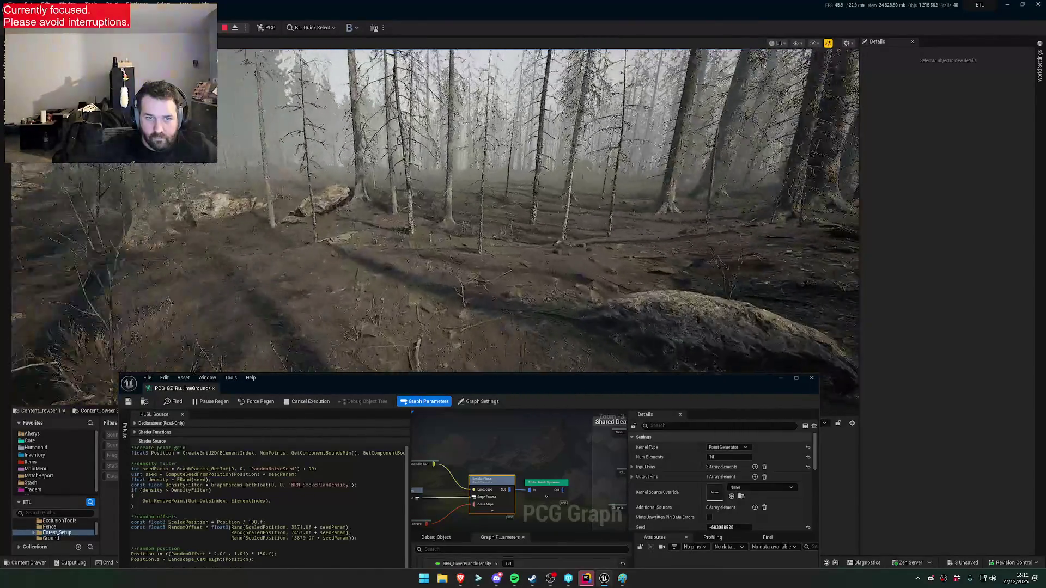
{"action": "key", "text": "w"}
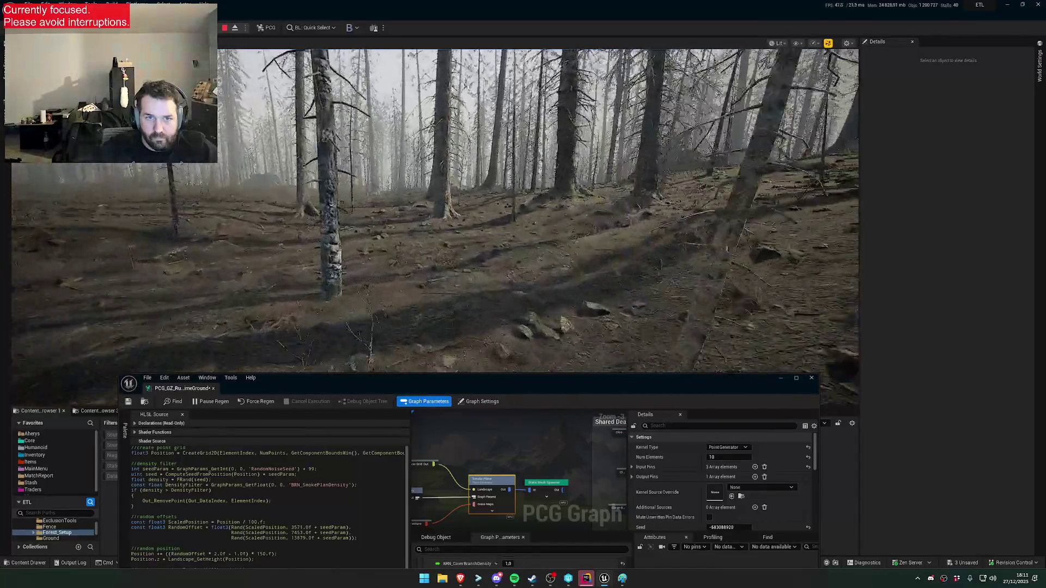
{"action": "key", "text": "super"}
{"action": "key", "text": "super"}
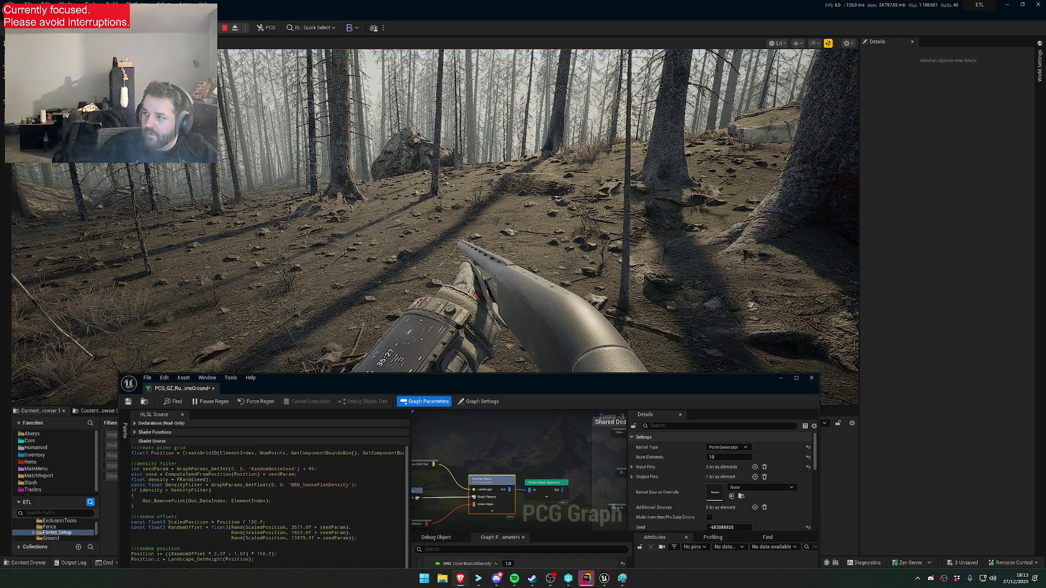
Regain control and walk past the large rock, then between the two boulders
{"action": "left_click", "coordinate": [808, 219]}
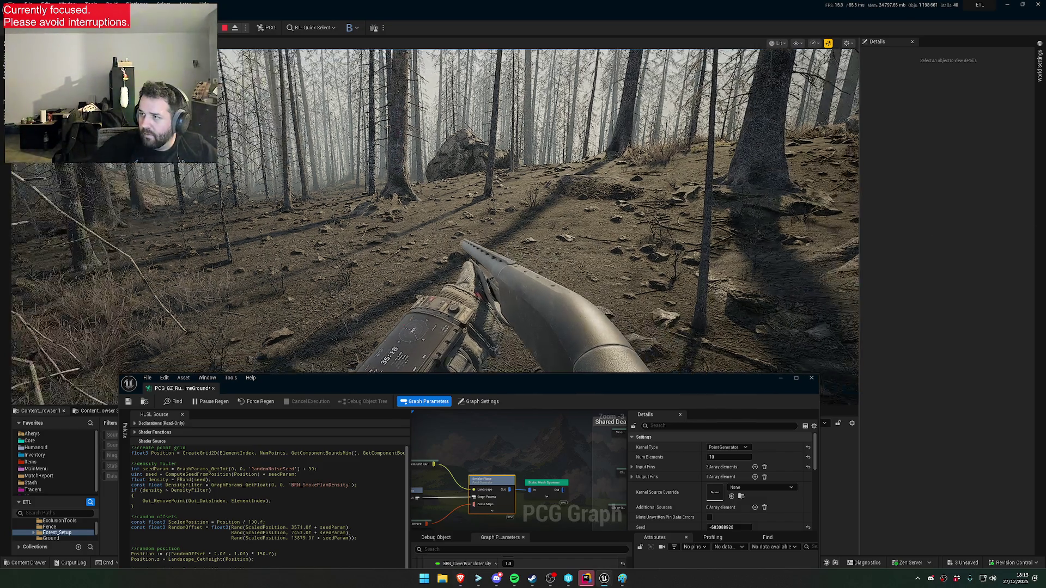
{"action": "key", "text": "w"}
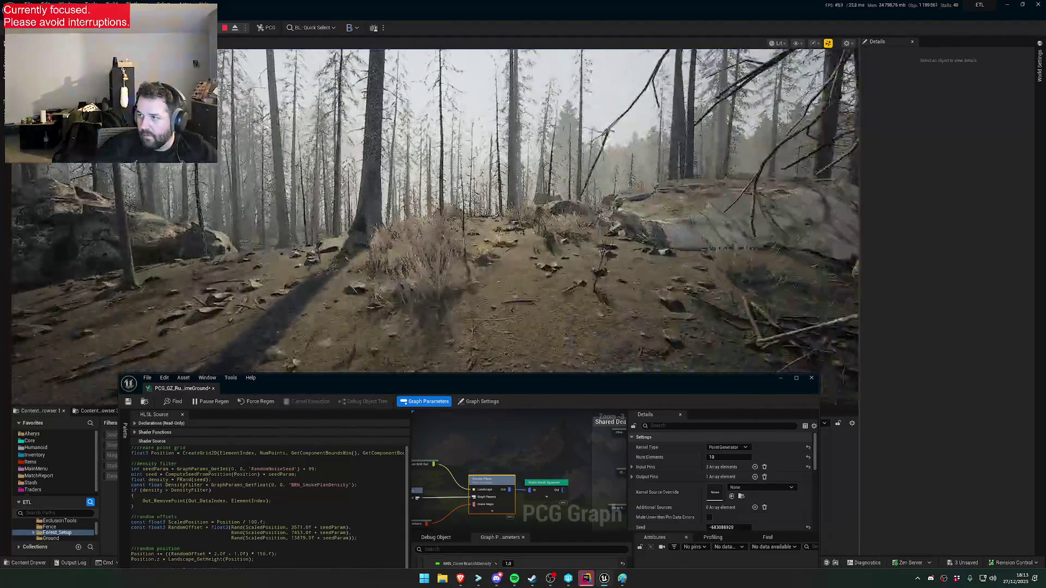
{"action": "key", "text": "w"}
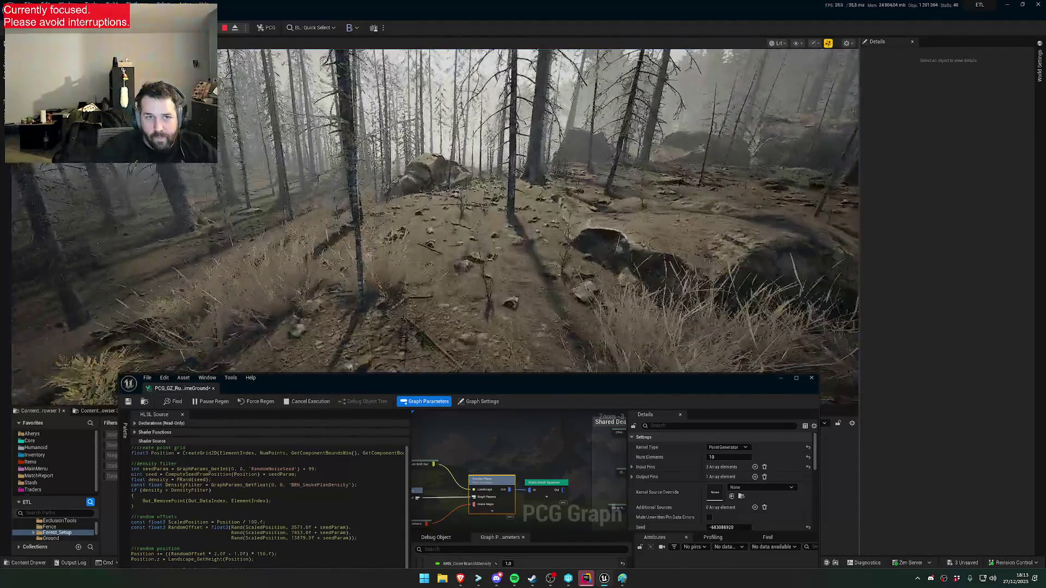
{"action": "key", "text": "w"}
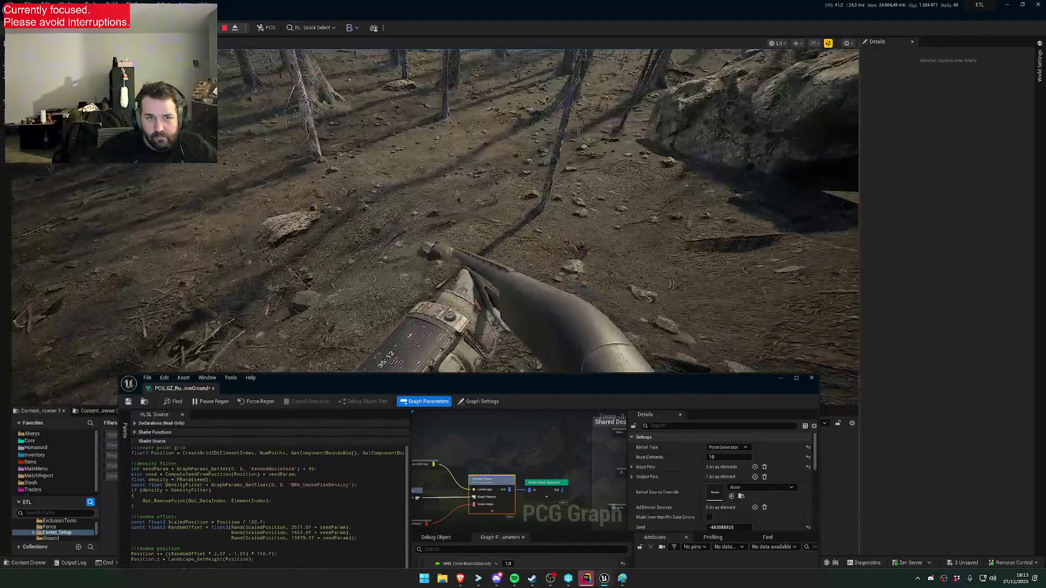
{"action": "key", "text": "w"}
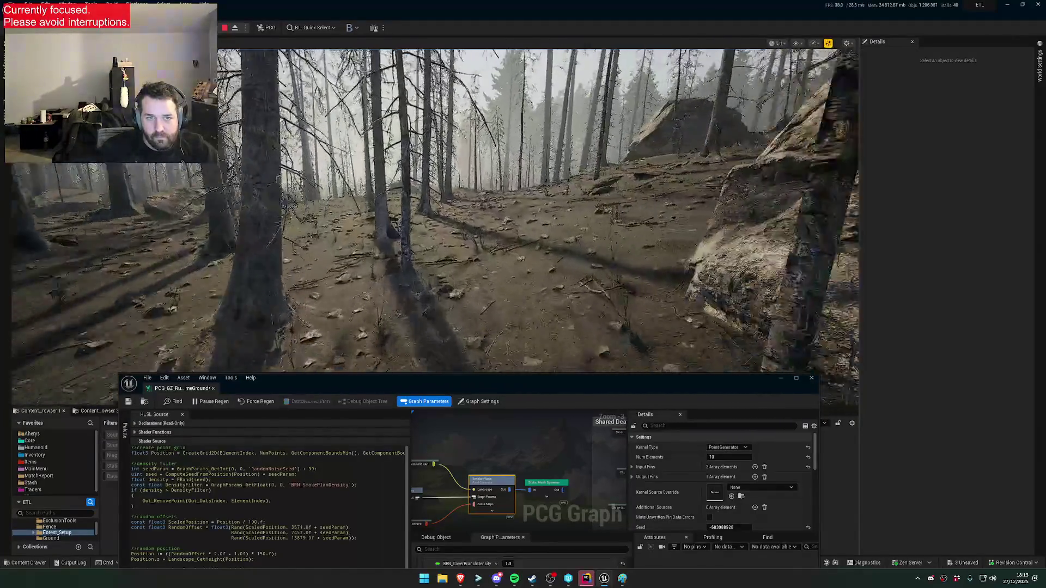
{"action": "key", "text": "w"}
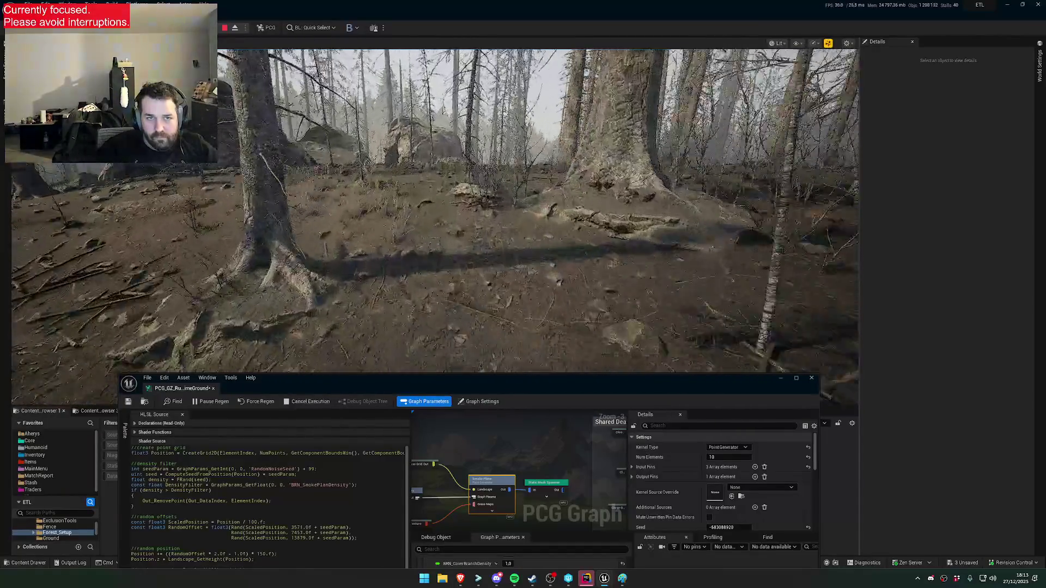
{"action": "key", "text": "w"}
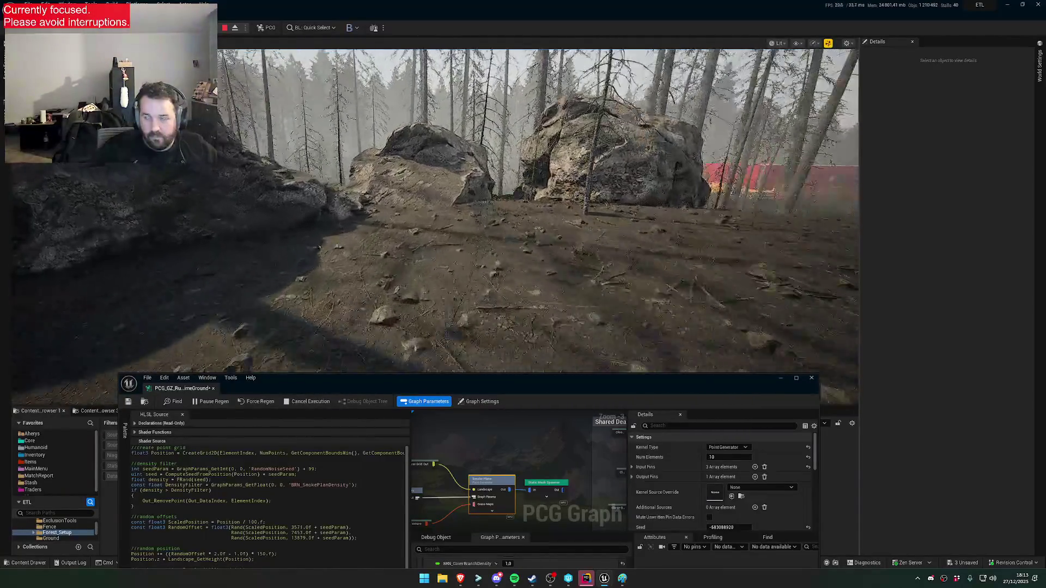
{"action": "key", "text": "w"}
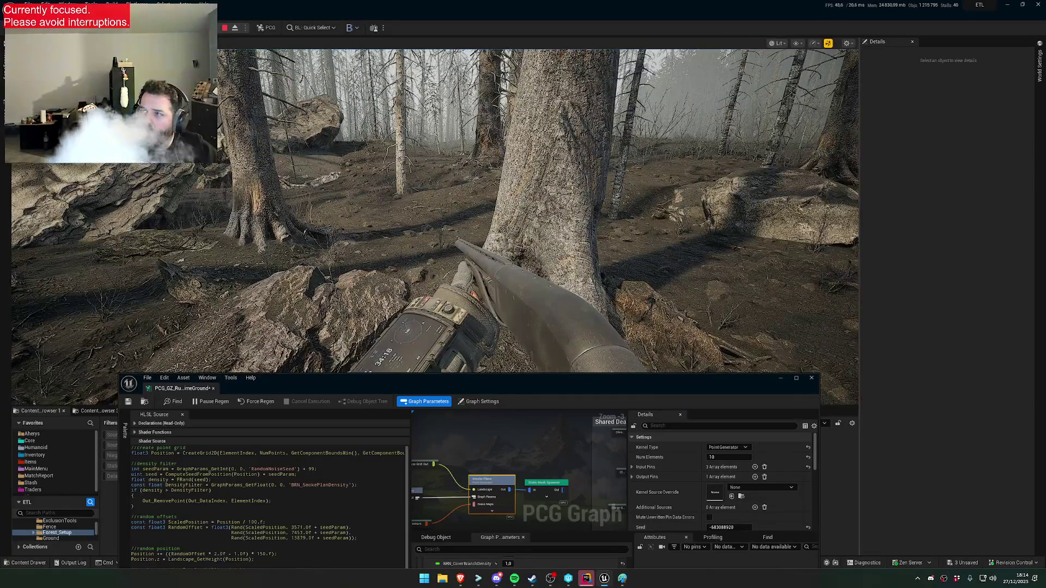
Look around the forest, then walk up to the thick trunk beside the rocks
{"action": "key", "text": "super"}
{"action": "key", "text": "Escape"}
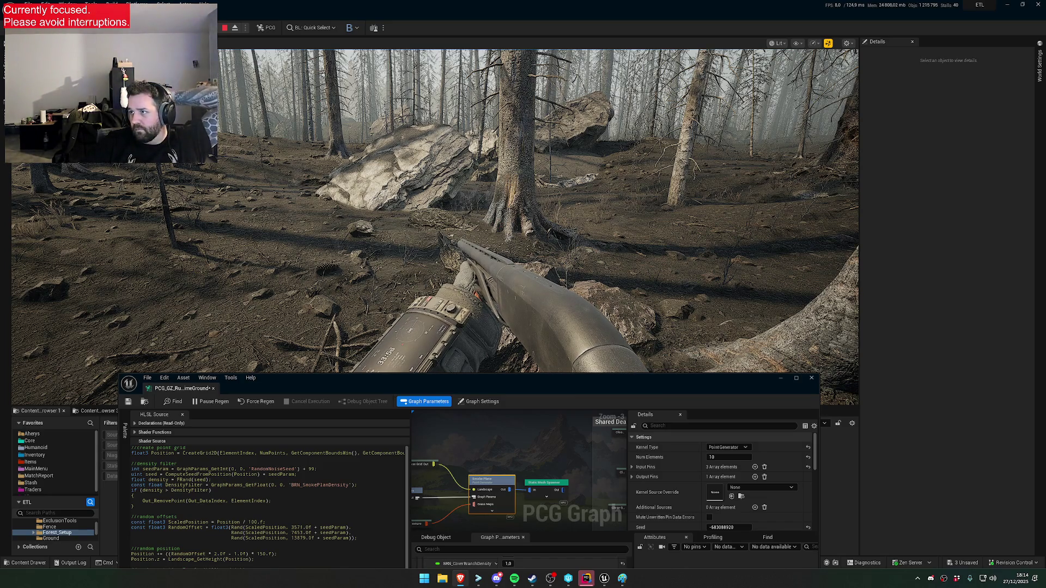
{"action": "key", "text": "w"}
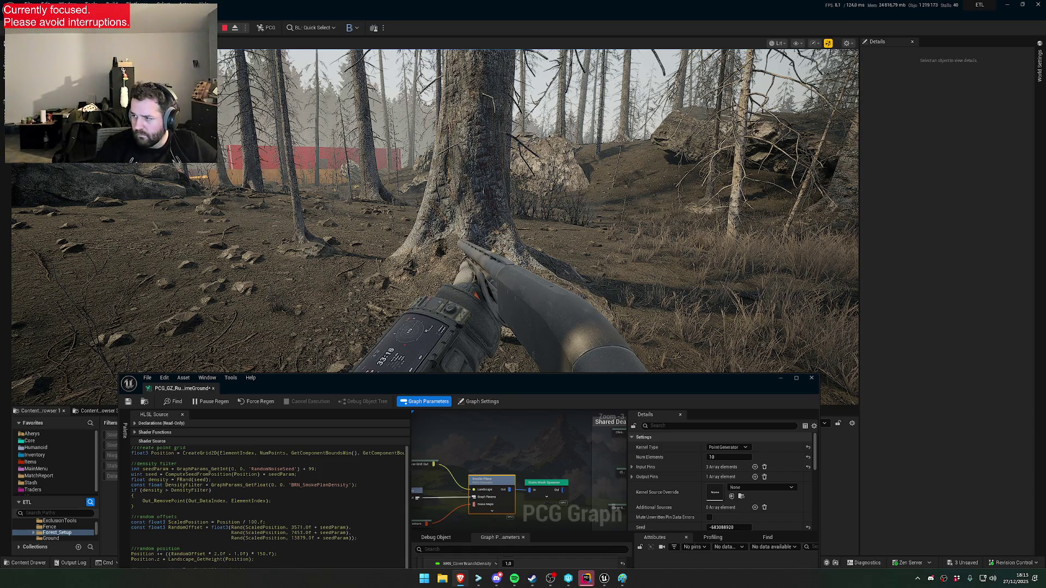
Open the Content Drawer to show the project's PCG assets below the graph
{"action": "key", "text": "ctrl+space"}
{"action": "scroll", "coordinate": [495, 381], "scroll_direction": "up", "scroll_amount": 5}
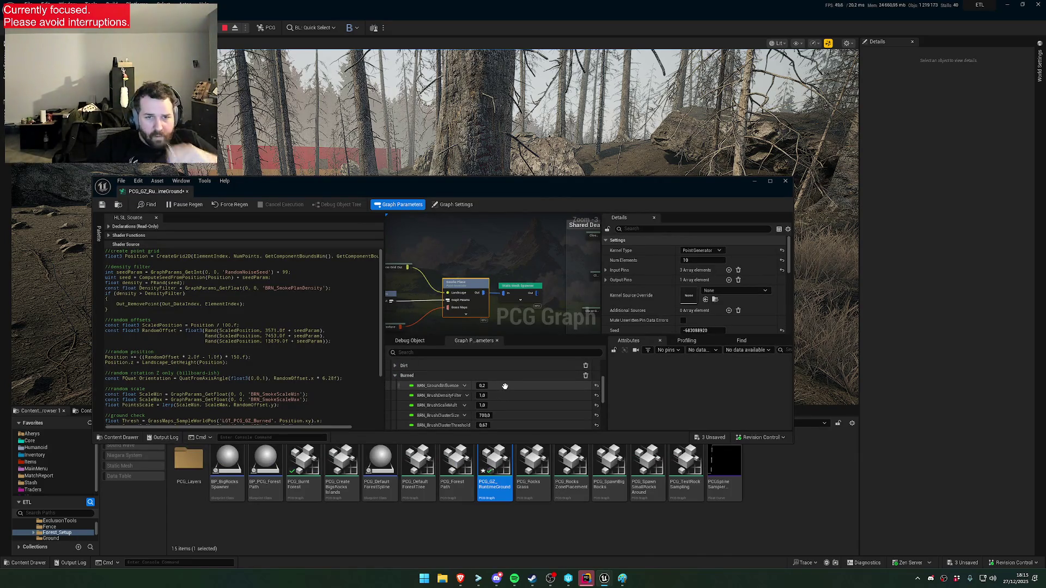
{"action": "scroll", "coordinate": [490, 403], "scroll_direction": "down", "scroll_amount": 3}
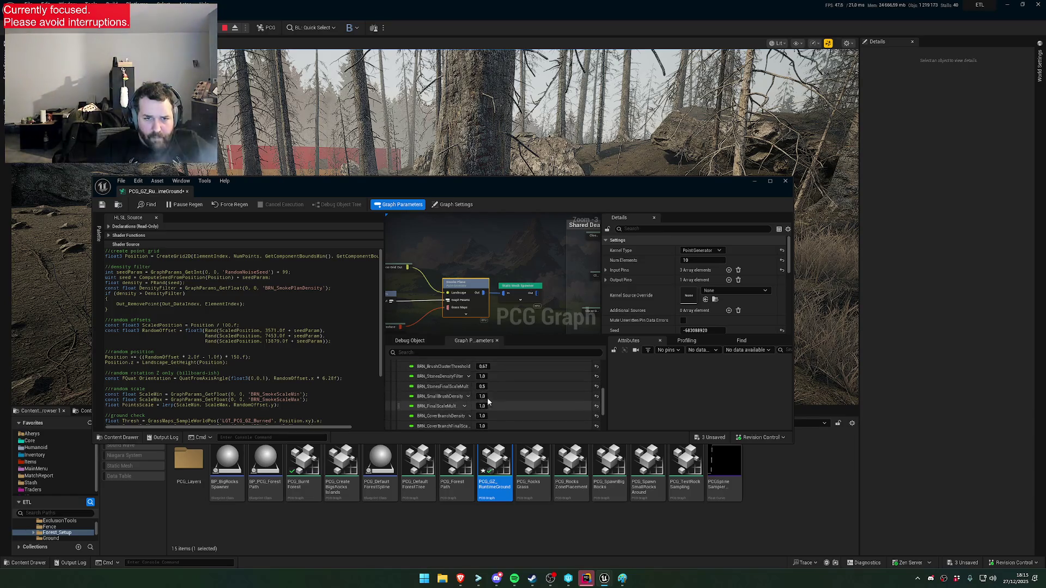
{"action": "scroll", "coordinate": [472, 397], "scroll_direction": "up", "scroll_amount": 6}
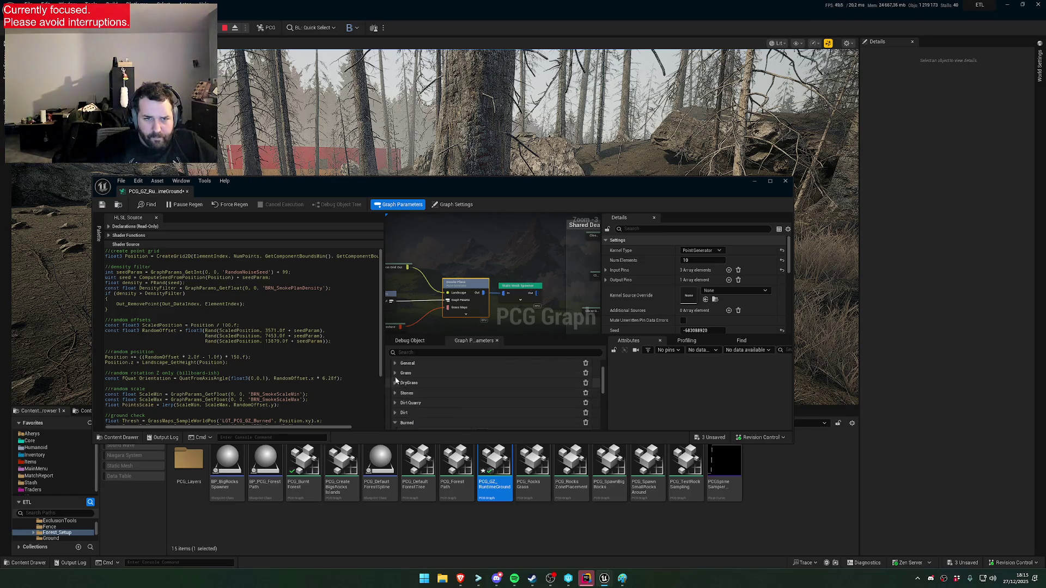
{"action": "scroll", "coordinate": [396, 383], "scroll_direction": "up", "scroll_amount": 1}
Collapse the General and Dead parameter groups, then filter parameters by 'densit'
{"action": "left_click", "coordinate": [396, 386]}
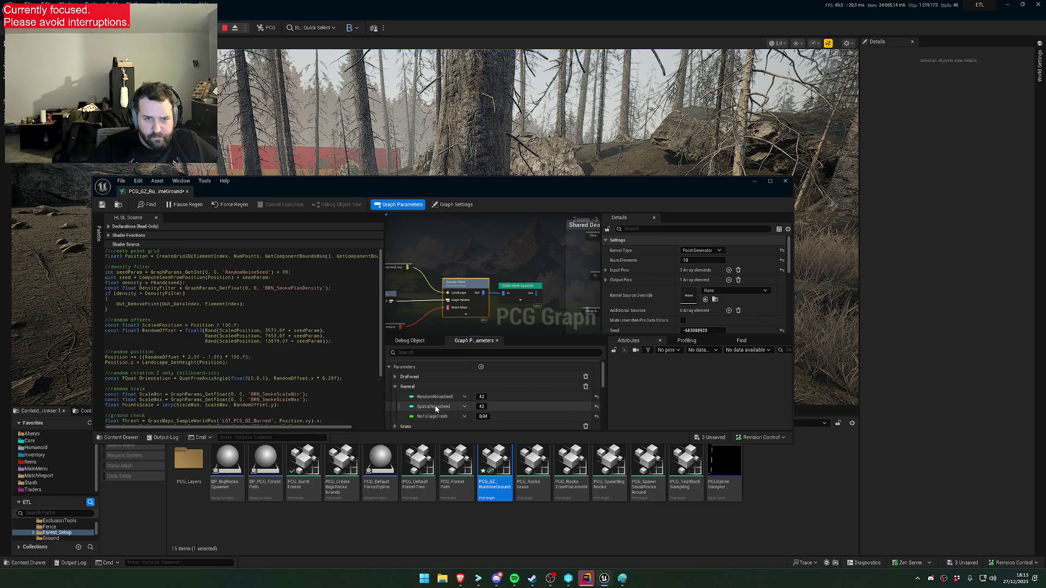
{"action": "scroll", "coordinate": [414, 394], "scroll_direction": "up", "scroll_amount": 1}
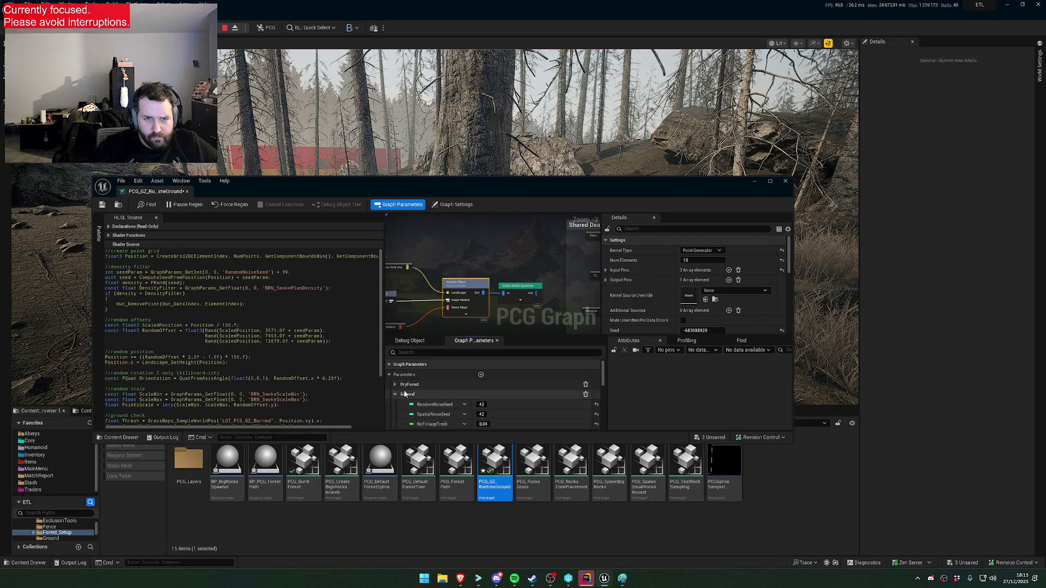
{"action": "left_click", "coordinate": [395, 394]}
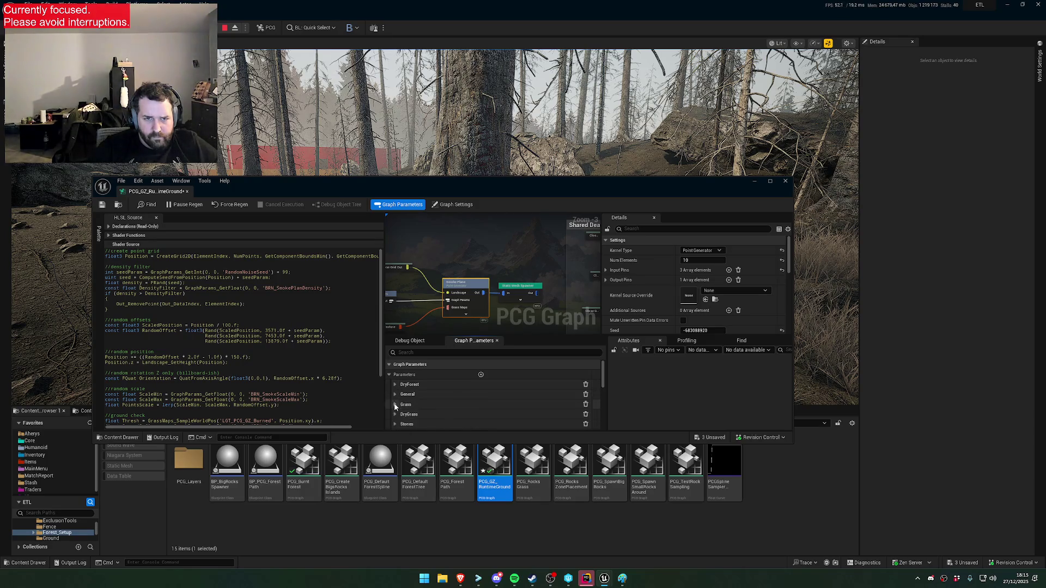
{"action": "scroll", "coordinate": [402, 396], "scroll_direction": "down", "scroll_amount": 3}
{"action": "left_click", "coordinate": [395, 395]}
{"action": "left_click", "coordinate": [396, 394]}
{"action": "left_click", "coordinate": [397, 404]}
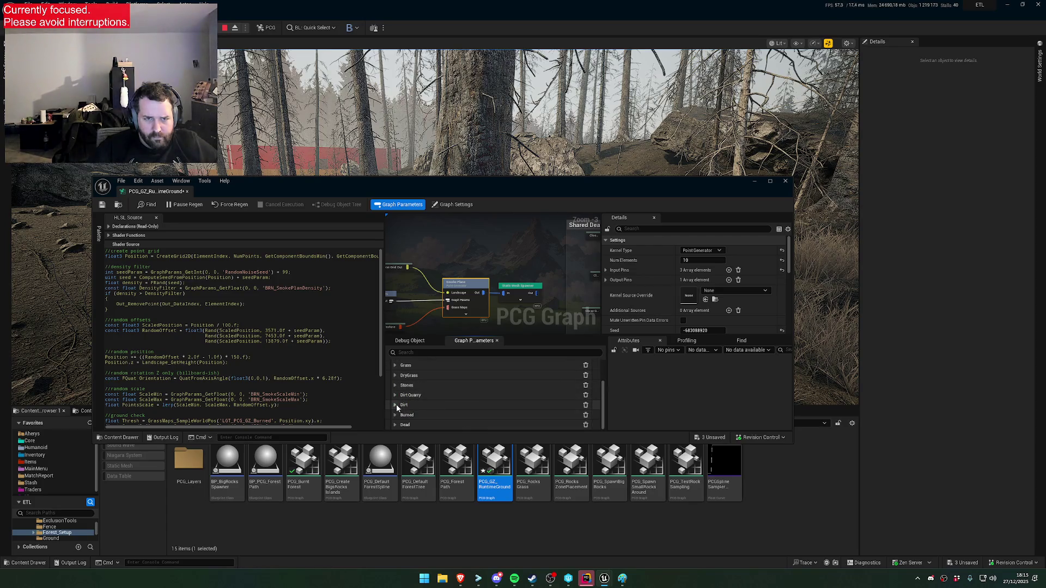
{"action": "left_click", "coordinate": [414, 352]}
{"action": "type", "text": "density sc"}
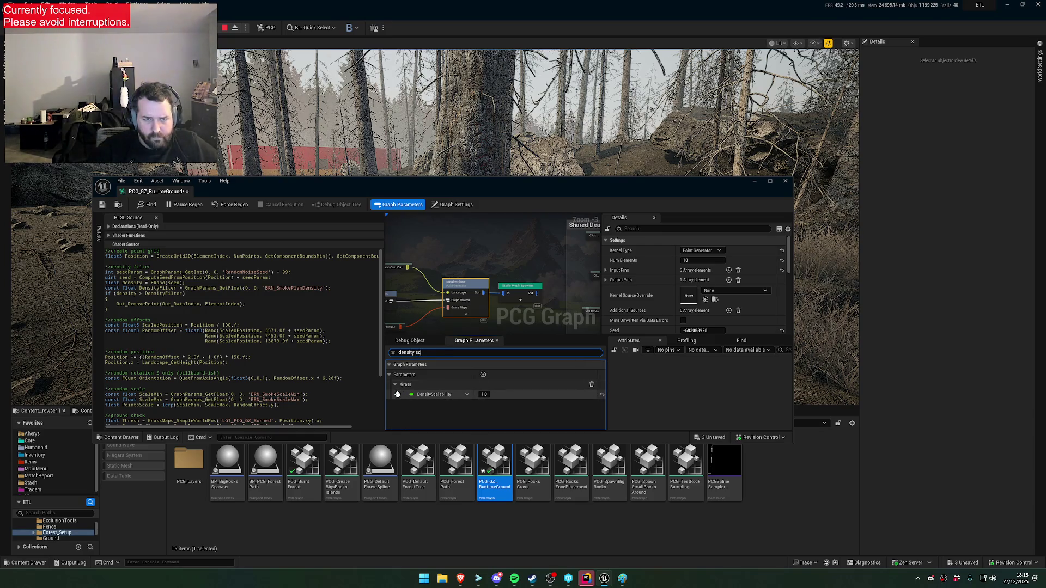
Move DensityScalability into the General category and clear the parameter filter
{"action": "left_click", "coordinate": [466, 394]}
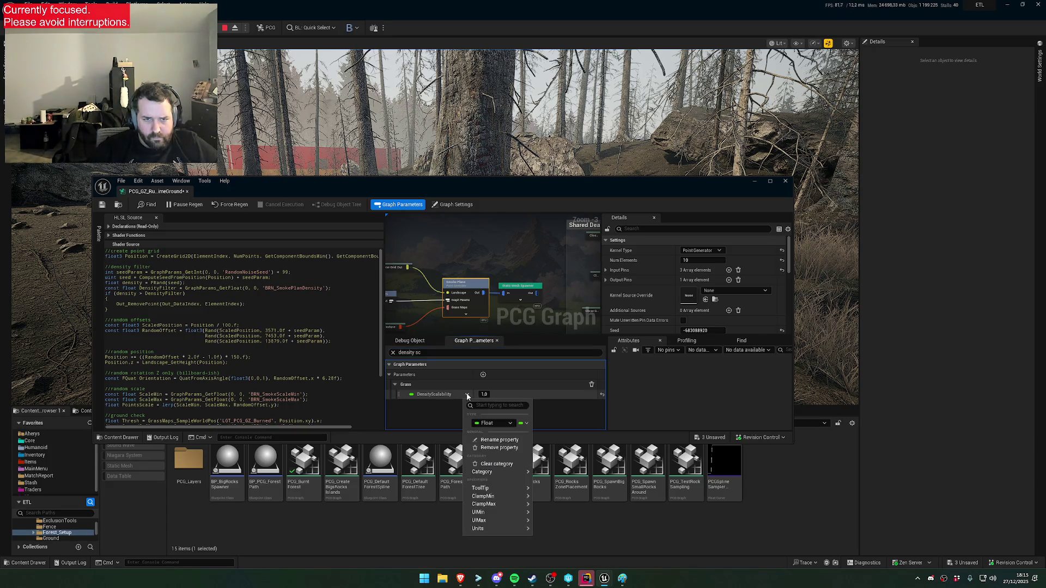
{"action": "mouse_move", "coordinate": [504, 471]}
{"action": "left_click", "coordinate": [550, 477]}
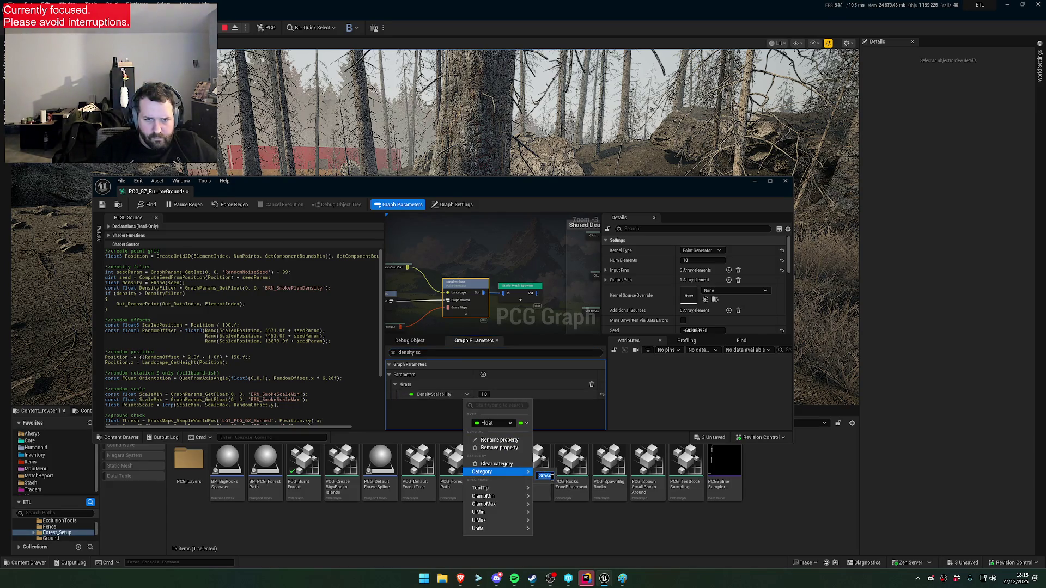
{"action": "type", "text": "General"}
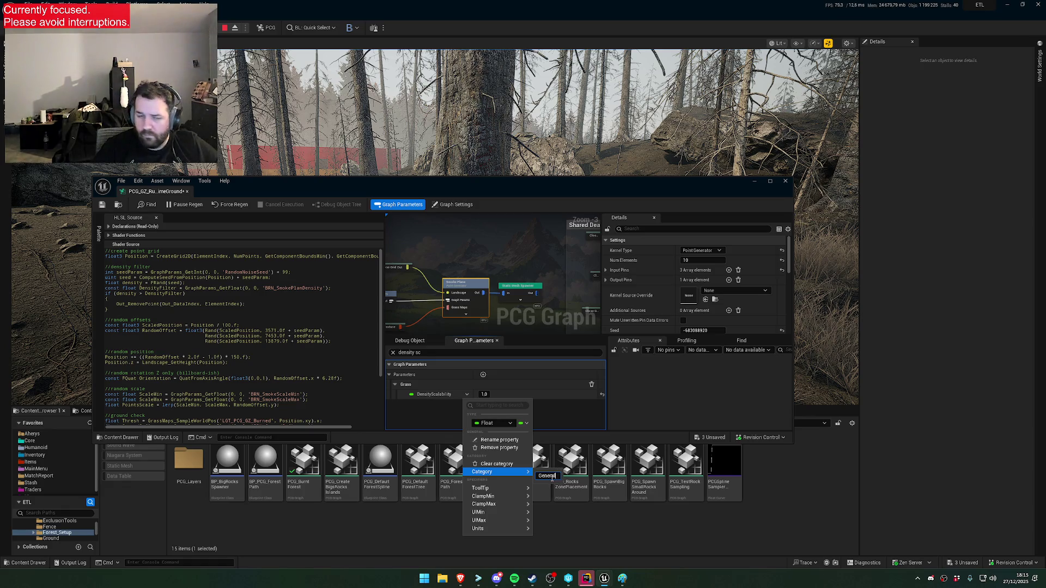
{"action": "type", "text": "e"}
{"action": "key", "text": "BackSpace"}
{"action": "key", "text": "Return"}
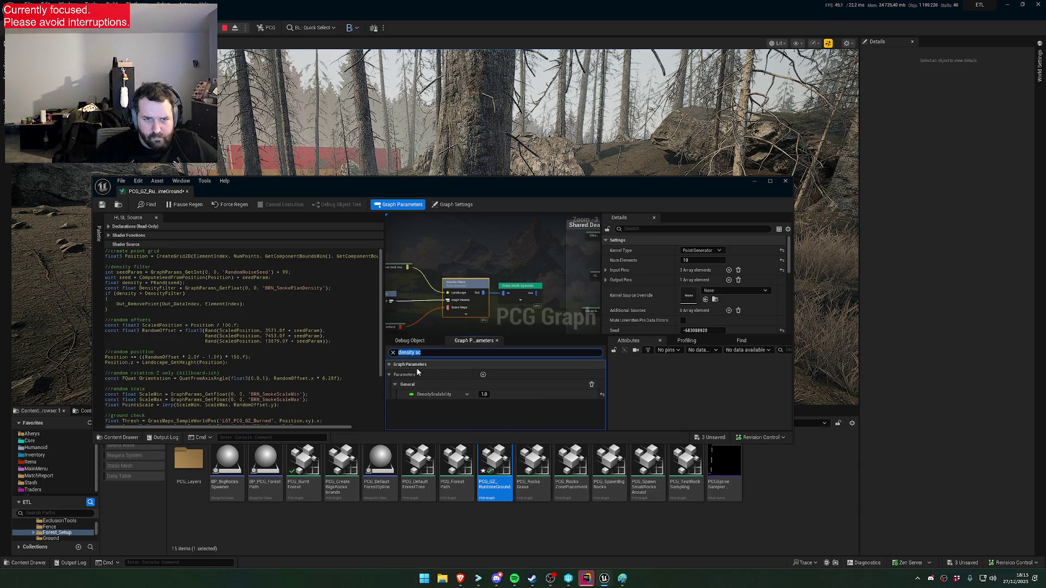
{"action": "left_click", "coordinate": [394, 352]}
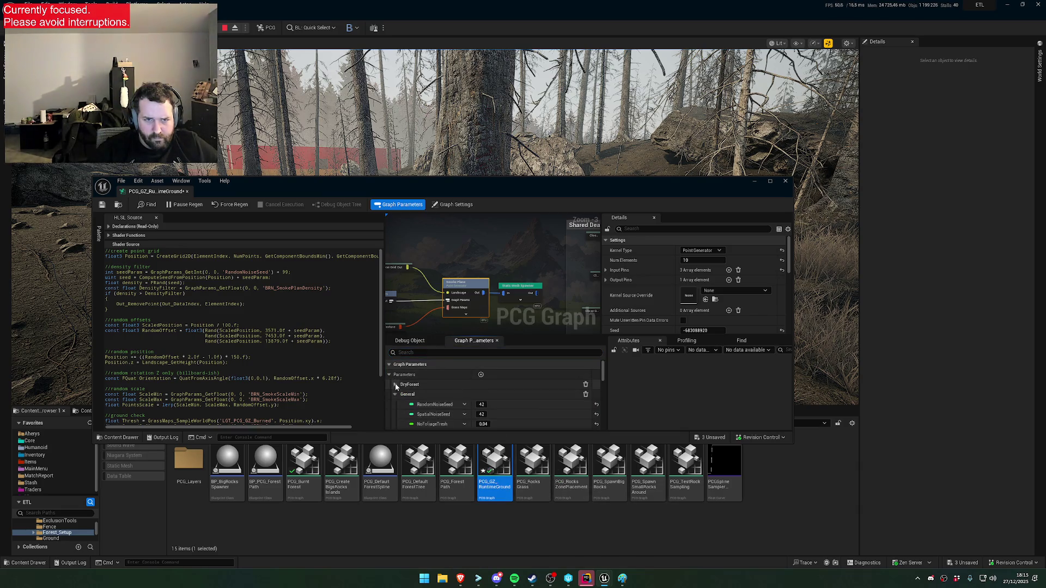
{"action": "scroll", "coordinate": [446, 410], "scroll_direction": "down", "scroll_amount": 2}
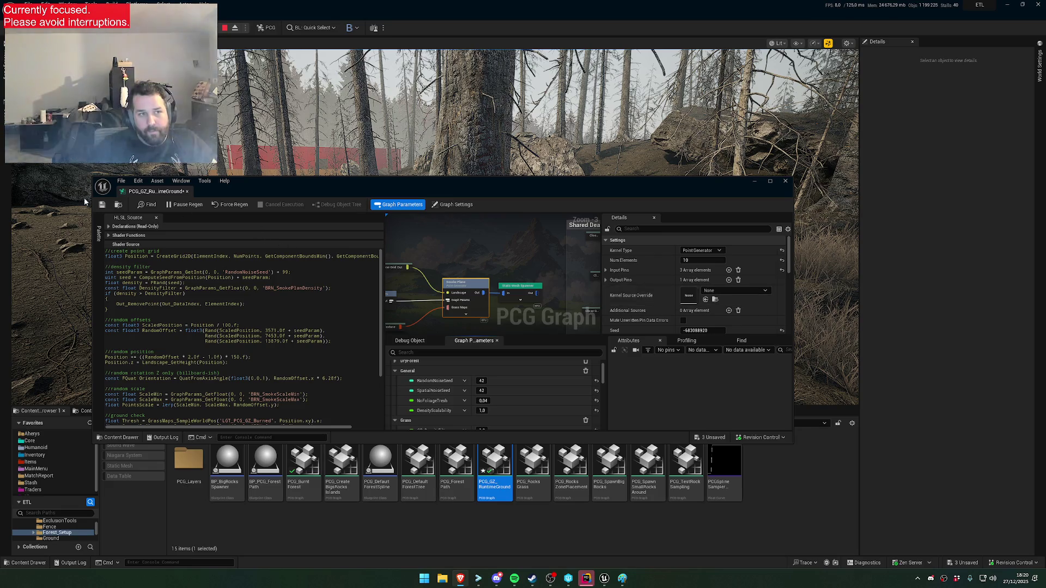
Save the PCG_GZ_RuntimeGround graph and drag its window down-right to expose the forest
{"action": "left_click", "coordinate": [102, 204]}
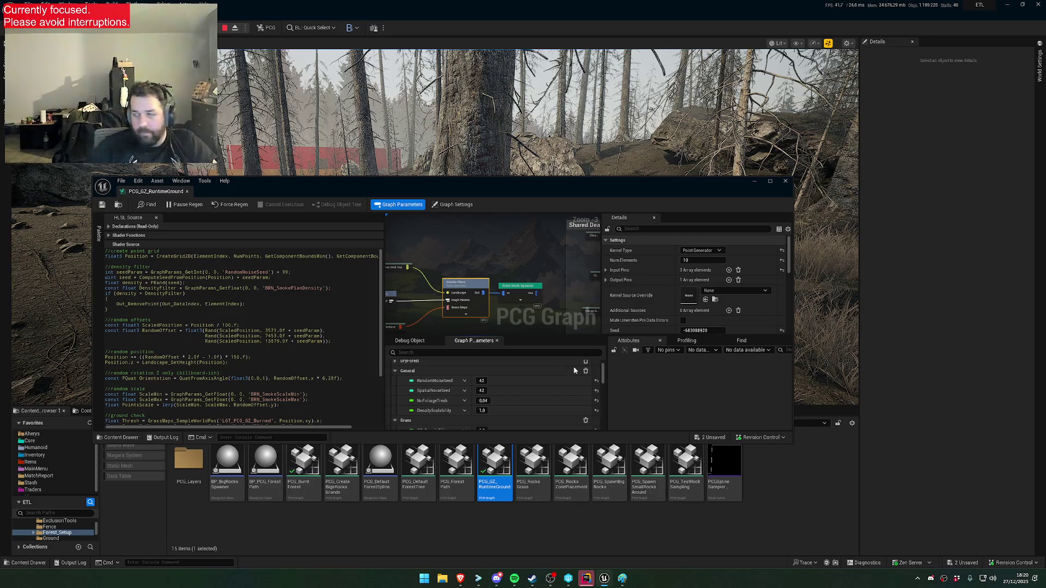
{"action": "left_click_drag", "start_coordinate": [436, 181], "coordinate": [572, 304]}
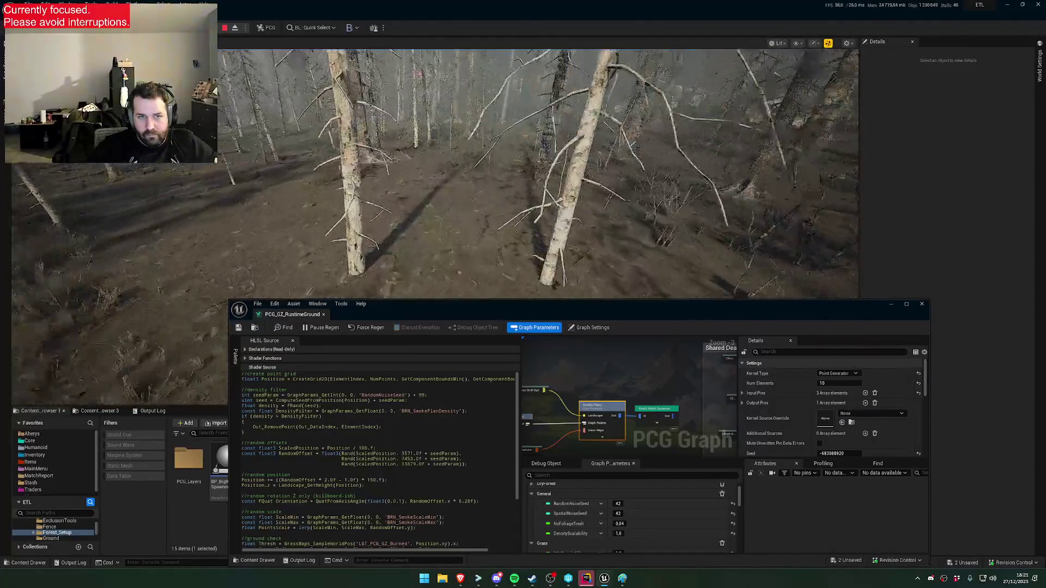
Raise the PCG_GZ_RuntimeGround editor window to uncover the Forest_Setup asset thumbnails
{"action": "left_click_drag", "start_coordinate": [599, 304], "coordinate": [593, 171]}
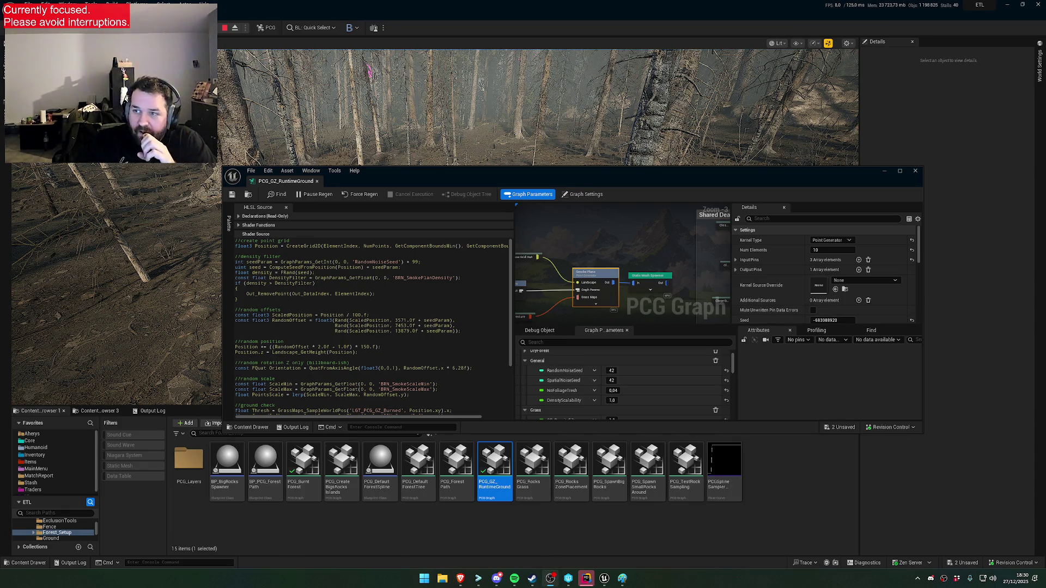
{"action": "left_click", "coordinate": [551, 579]}
{"action": "left_click", "coordinate": [548, 578]}
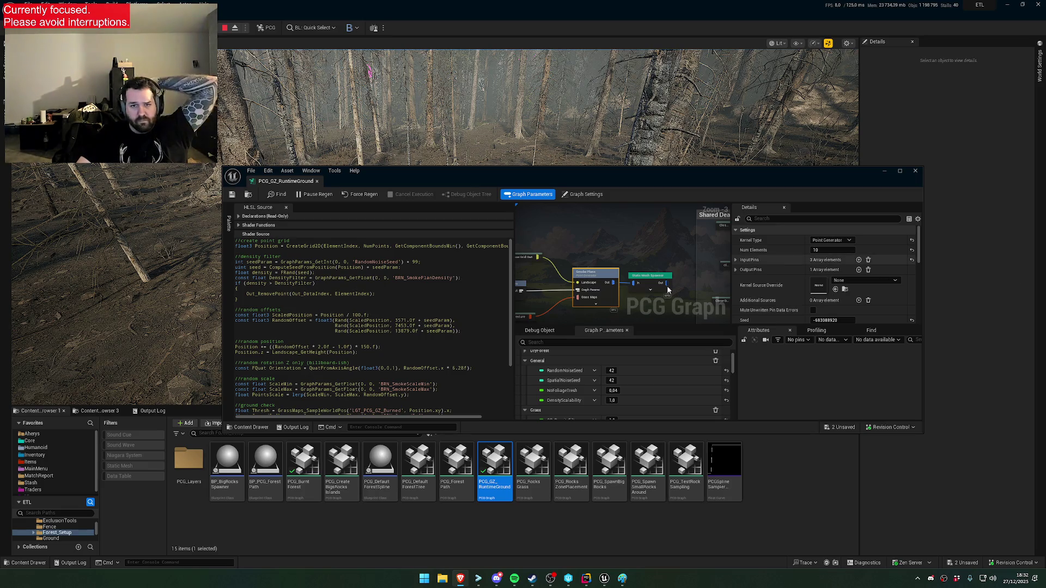
Maximize the graph editor and open the Stones Point Generator's HLSL shader source
{"action": "double_click", "coordinate": [606, 173]}
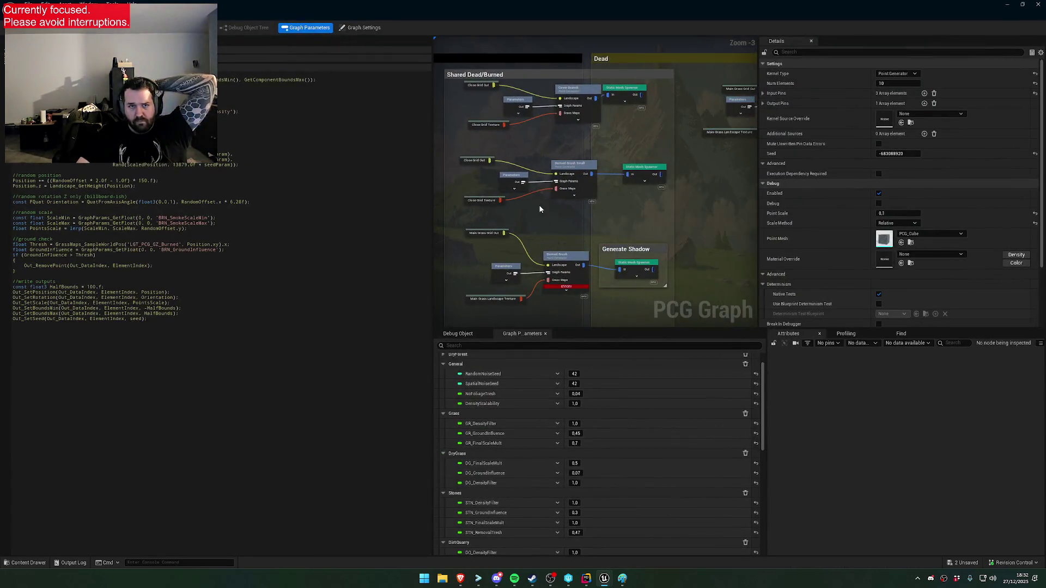
{"action": "scroll", "coordinate": [540, 210], "scroll_direction": "up", "scroll_amount": 2}
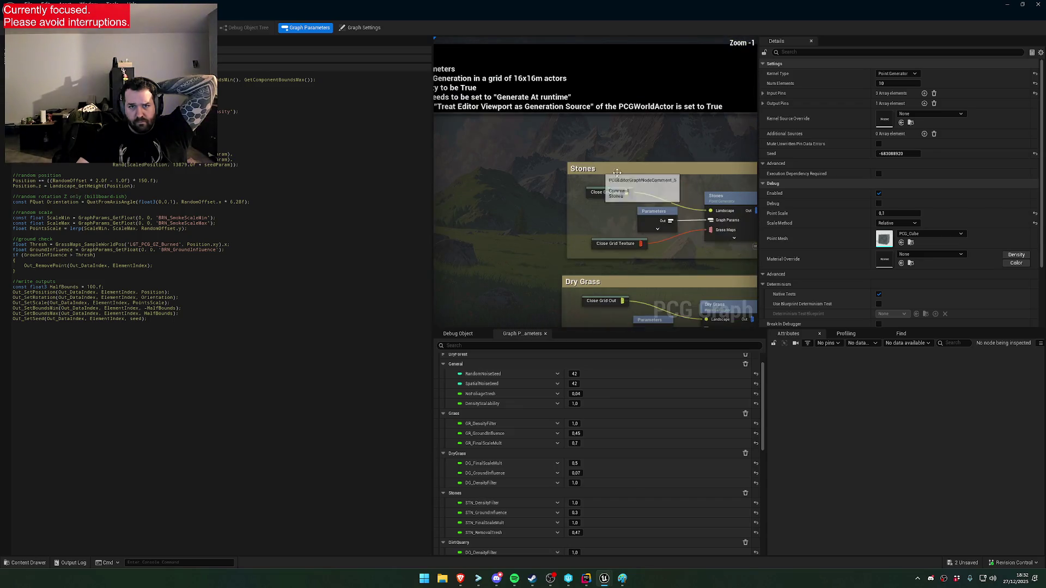
{"action": "left_click_drag", "start_coordinate": [612, 172], "coordinate": [478, 143]}
{"action": "left_click", "coordinate": [578, 170]}
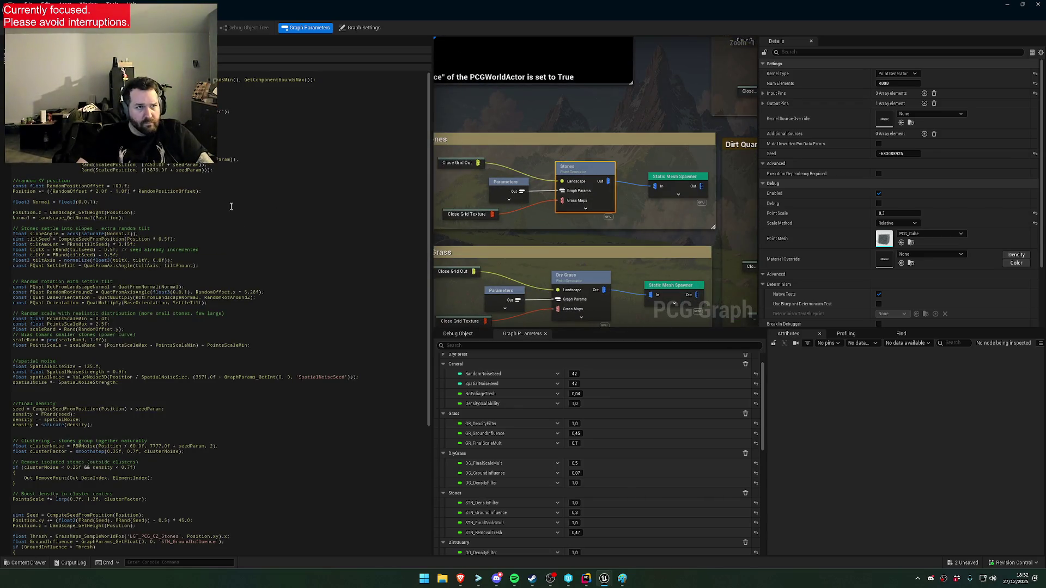
{"action": "left_click", "coordinate": [327, 81]}
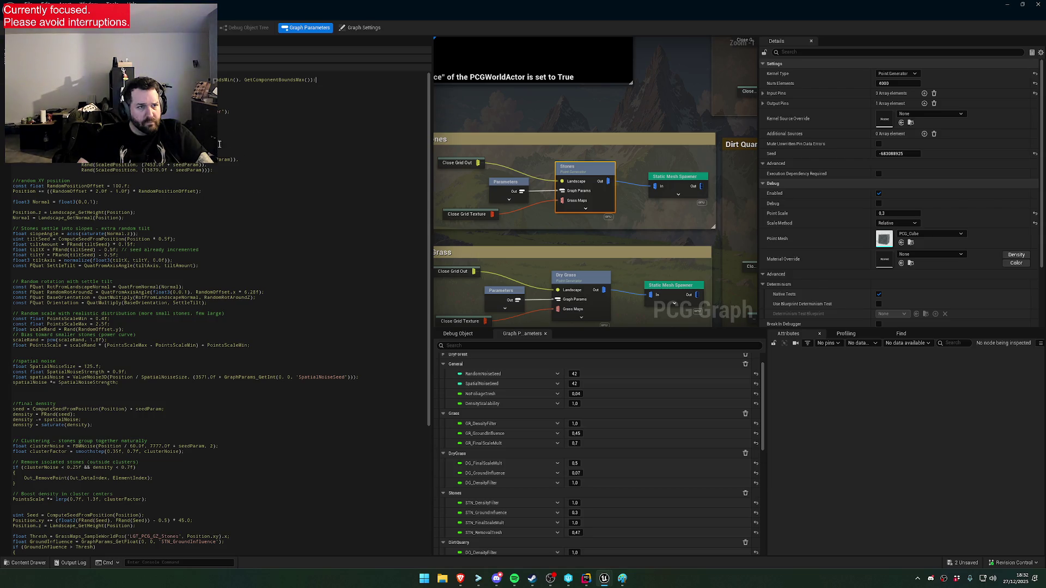
{"action": "scroll", "coordinate": [229, 141], "scroll_direction": "up", "scroll_amount": 5}
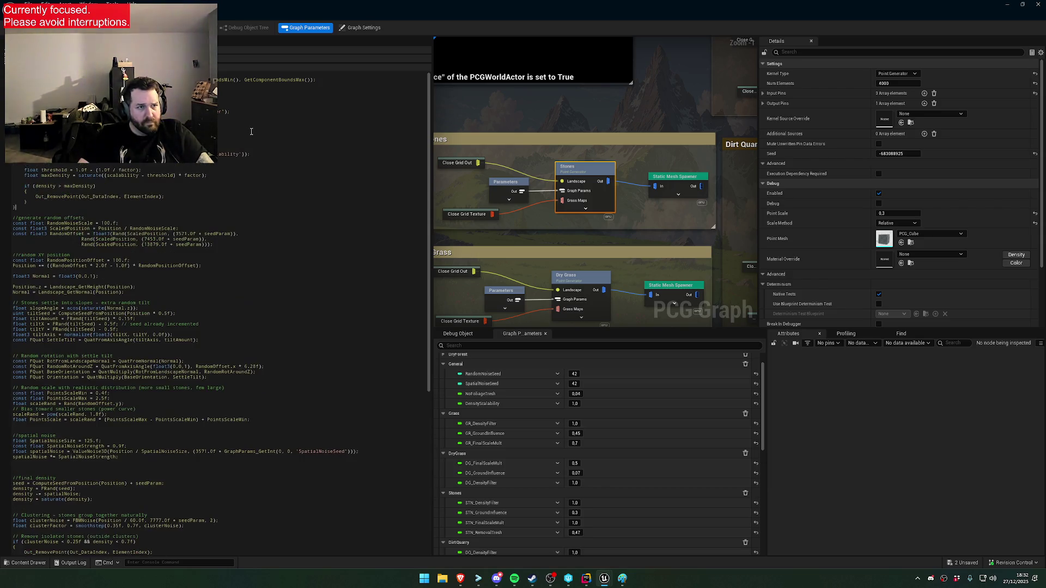
{"action": "scroll", "coordinate": [113, 245], "scroll_direction": "up", "scroll_amount": 10}
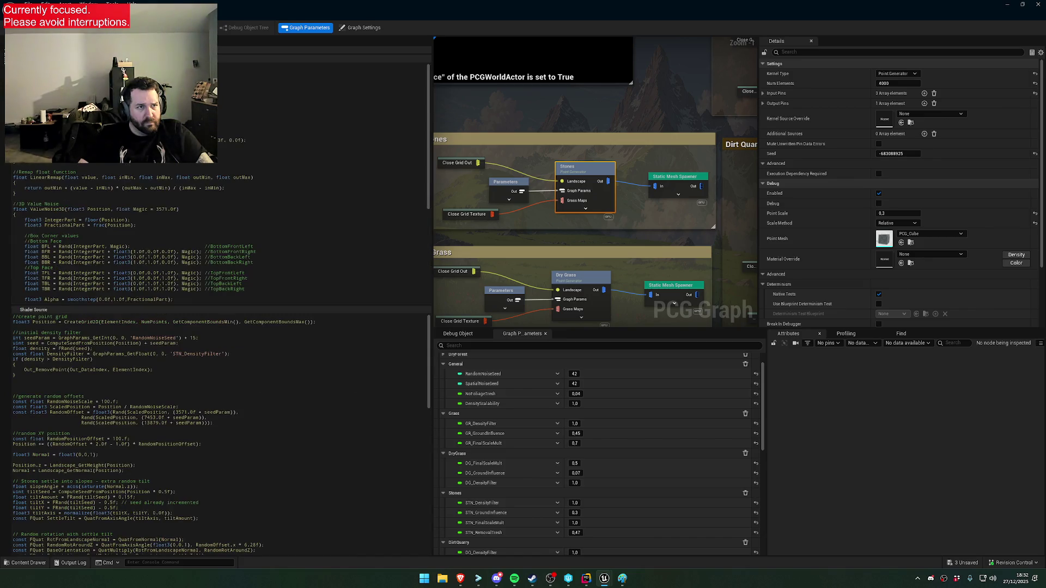
{"action": "scroll", "coordinate": [114, 244], "scroll_direction": "down", "scroll_amount": 4}
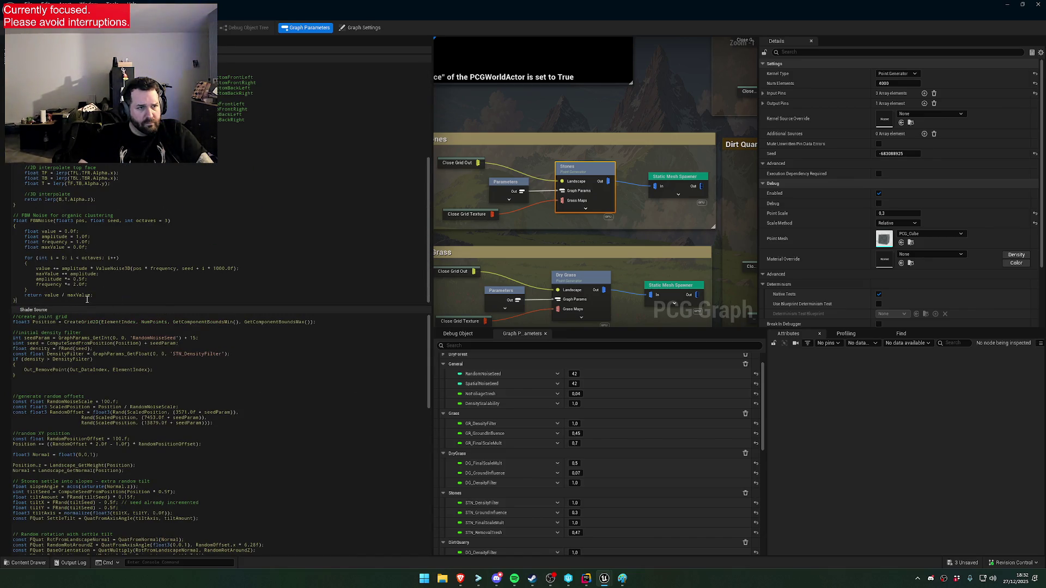
{"action": "scroll", "coordinate": [90, 288], "scroll_direction": "down", "scroll_amount": 3}
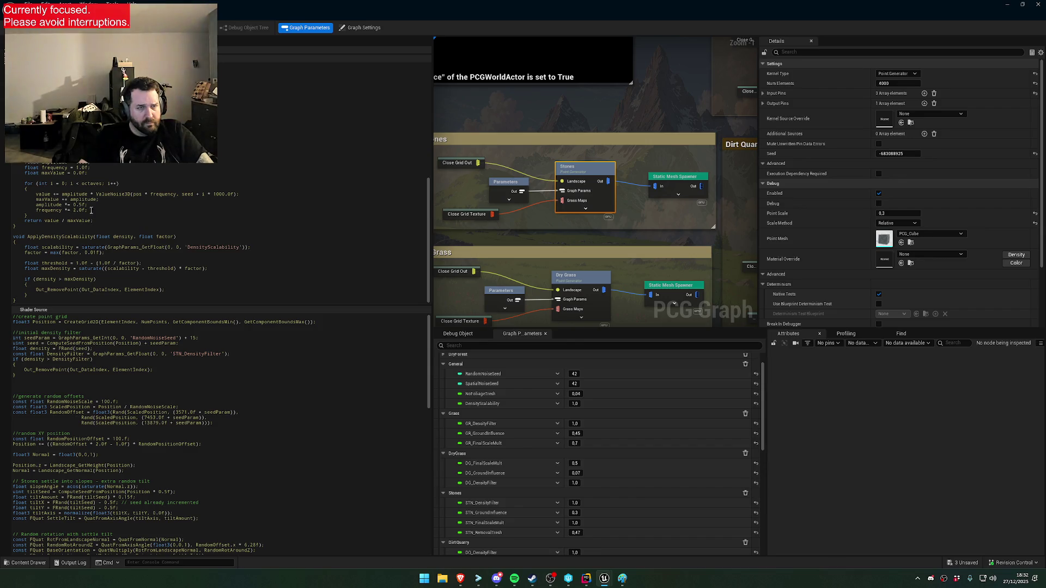
Paste ApplyDensityScalability(density, 1.5f); below the density filter and remove the extra blank lines
{"action": "key", "text": "alt+Tab"}
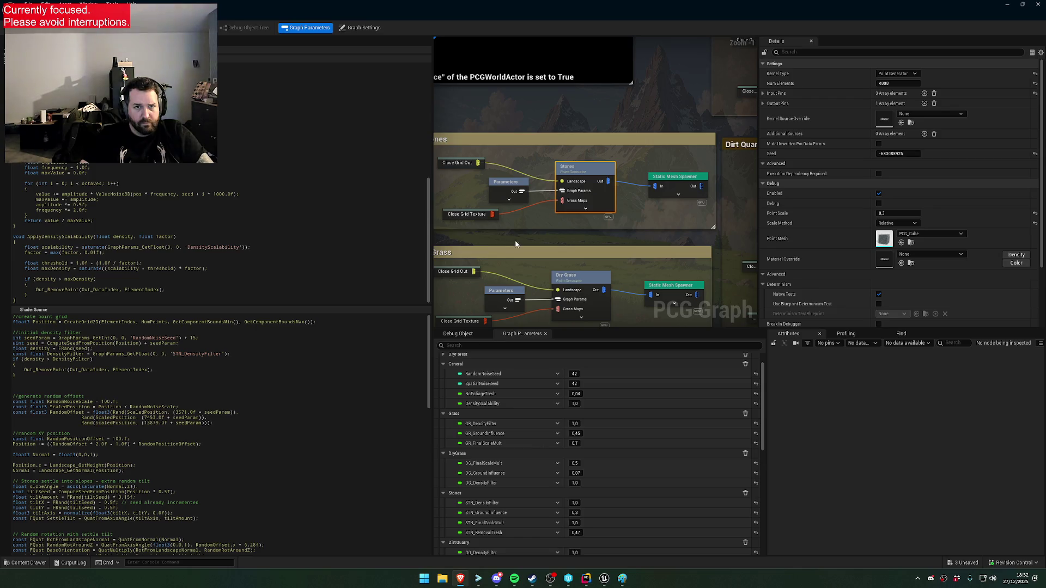
{"action": "scroll", "coordinate": [173, 171], "scroll_direction": "up", "scroll_amount": 15}
{"action": "scroll", "coordinate": [173, 171], "scroll_direction": "up", "scroll_amount": 1}
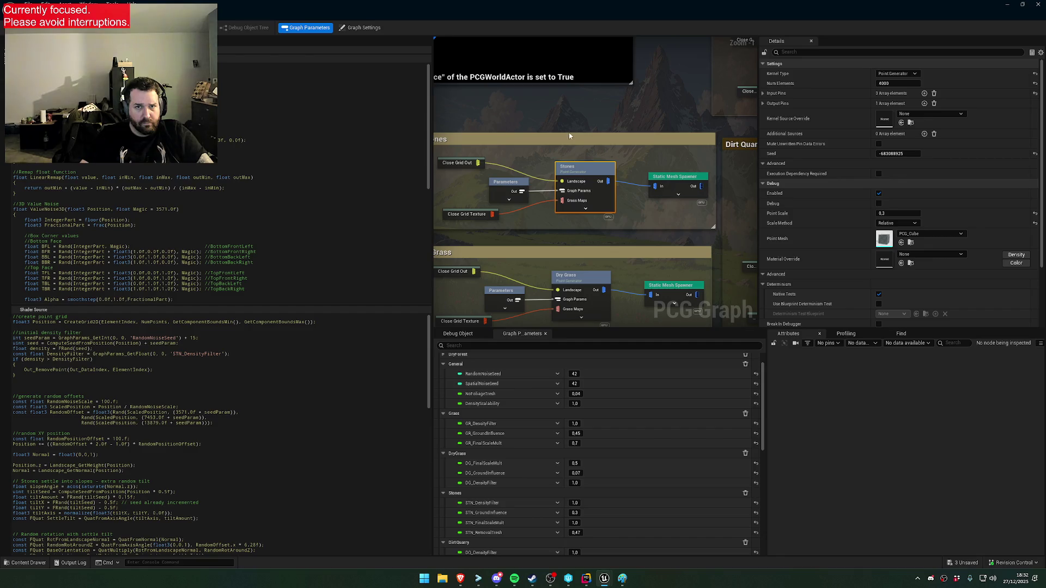
{"action": "scroll", "coordinate": [181, 418], "scroll_direction": "down", "scroll_amount": 3}
{"action": "scroll", "coordinate": [181, 418], "scroll_direction": "up", "scroll_amount": 3}
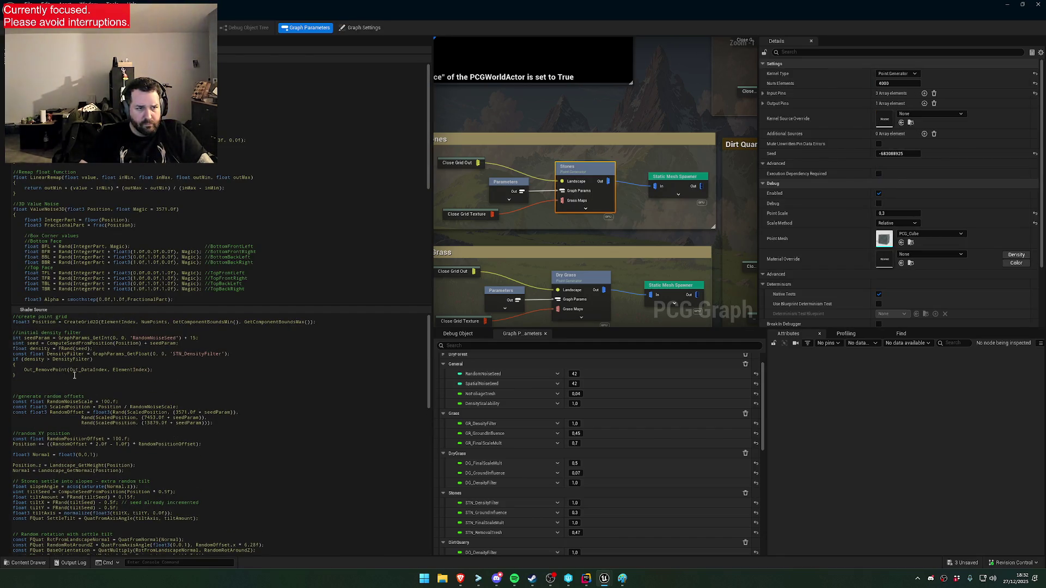
{"action": "key", "text": "ctrl+v"}
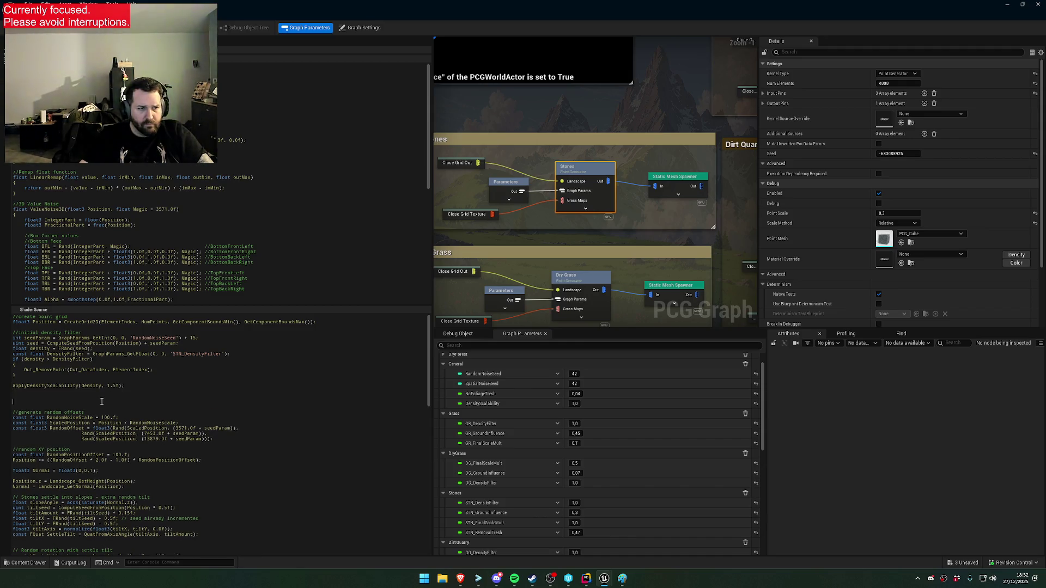
{"action": "key", "text": "BackSpace"}
{"action": "key", "text": "BackSpace"}
{"action": "key", "text": "Left"}
{"action": "key", "text": "Left"}
{"action": "key", "text": "Left"}
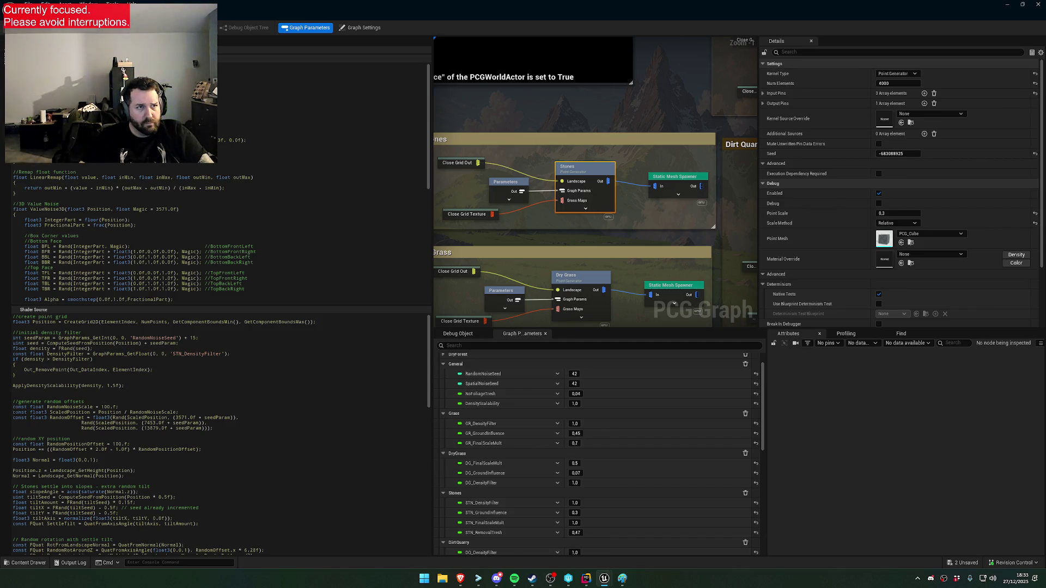
{"action": "key", "text": "super+Down"}
{"action": "left_click", "coordinate": [472, 321]}
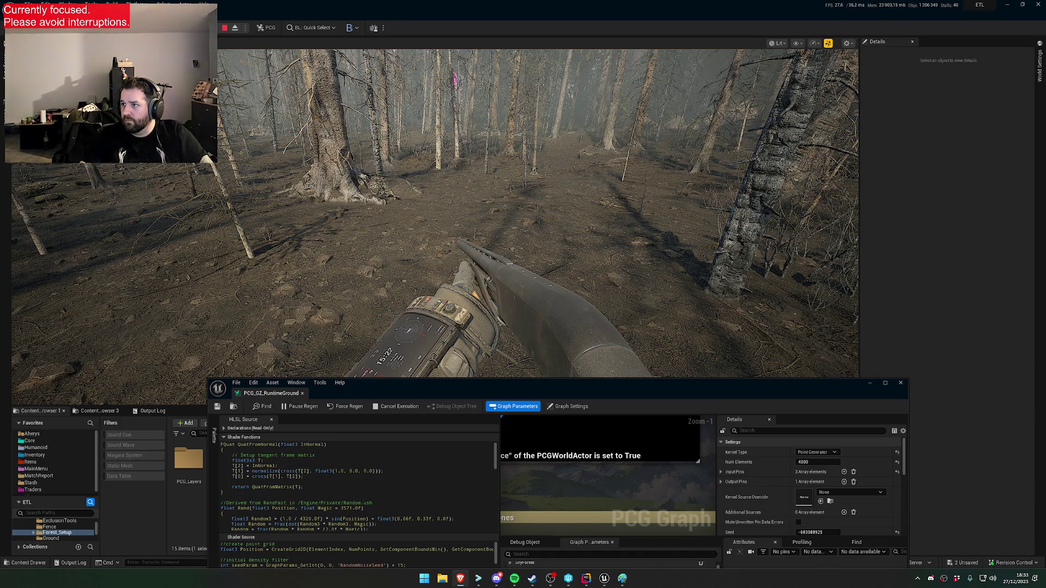
Exit play, select the landscape proxy, fly toward the rocks and reposition the graph window
{"action": "key", "text": "Escape"}
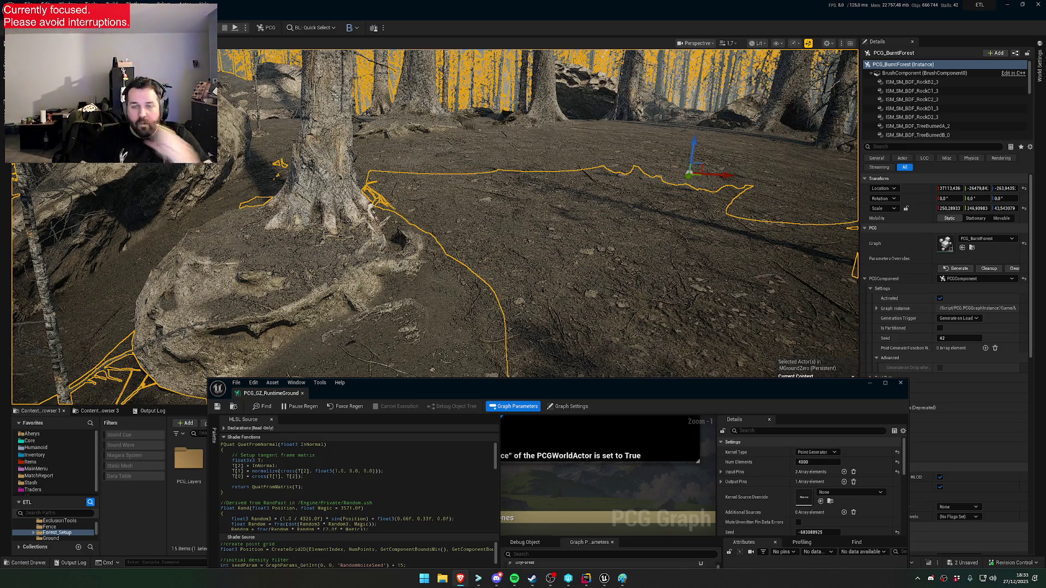
{"action": "scroll", "coordinate": [538, 212], "scroll_direction": "down", "scroll_amount": 3}
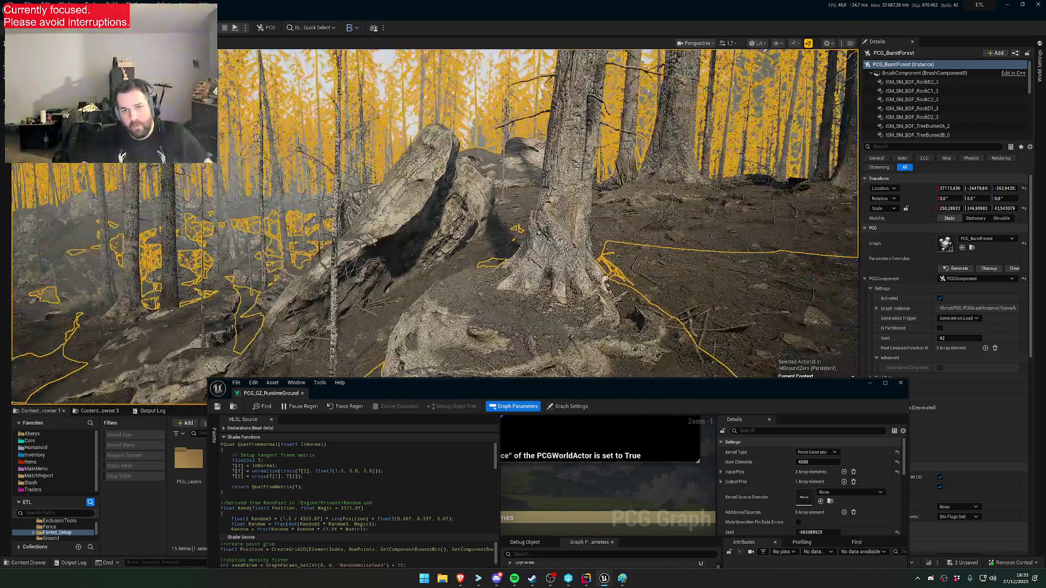
{"action": "left_click", "coordinate": [544, 305]}
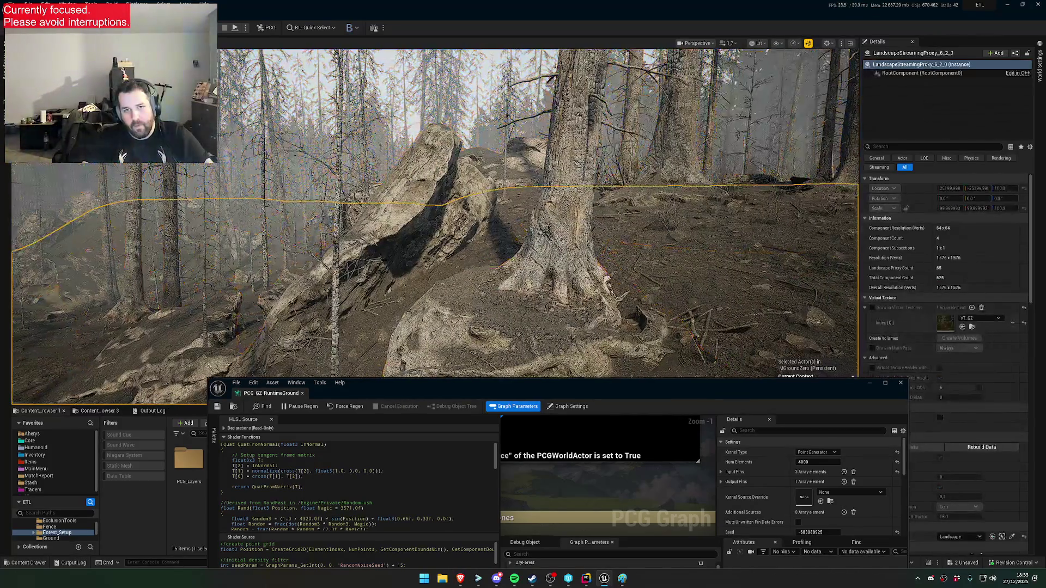
{"action": "left_click_drag", "start_coordinate": [749, 221], "coordinate": [36, 202]}
{"action": "mouse_move", "coordinate": [745, 222]}
{"action": "left_mouse_down"}
{"action": "mouse_move", "coordinate": [766, 164]}
{"action": "mouse_move", "coordinate": [800, 126]}
{"action": "mouse_move", "coordinate": [742, 224]}
{"action": "left_mouse_up"}
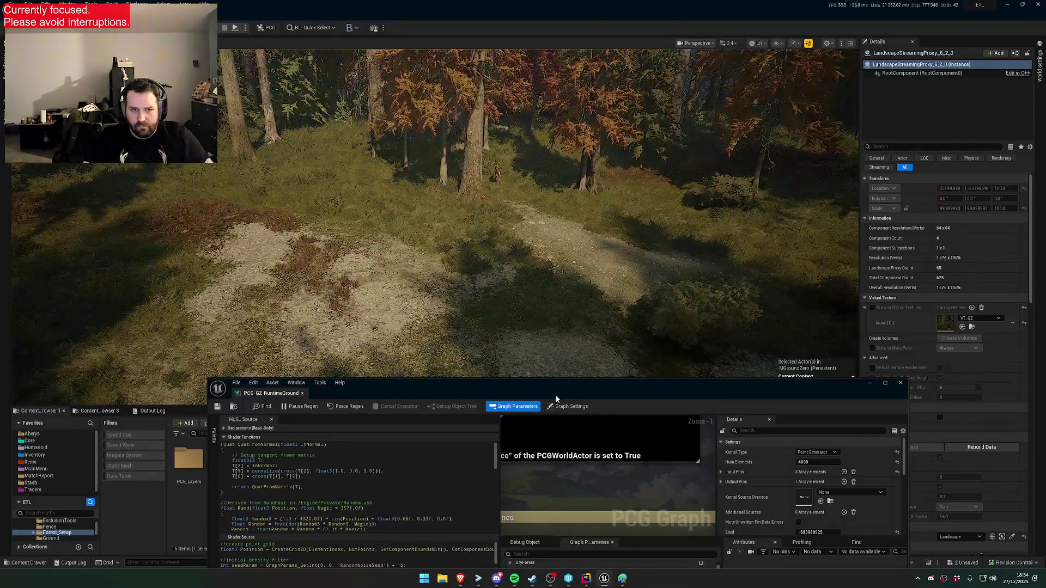
{"action": "mouse_move", "coordinate": [564, 393]}
{"action": "left_mouse_down"}
{"action": "mouse_move", "coordinate": [681, 286]}
{"action": "mouse_move", "coordinate": [737, 276]}
{"action": "mouse_move", "coordinate": [611, 388]}
{"action": "left_mouse_up"}
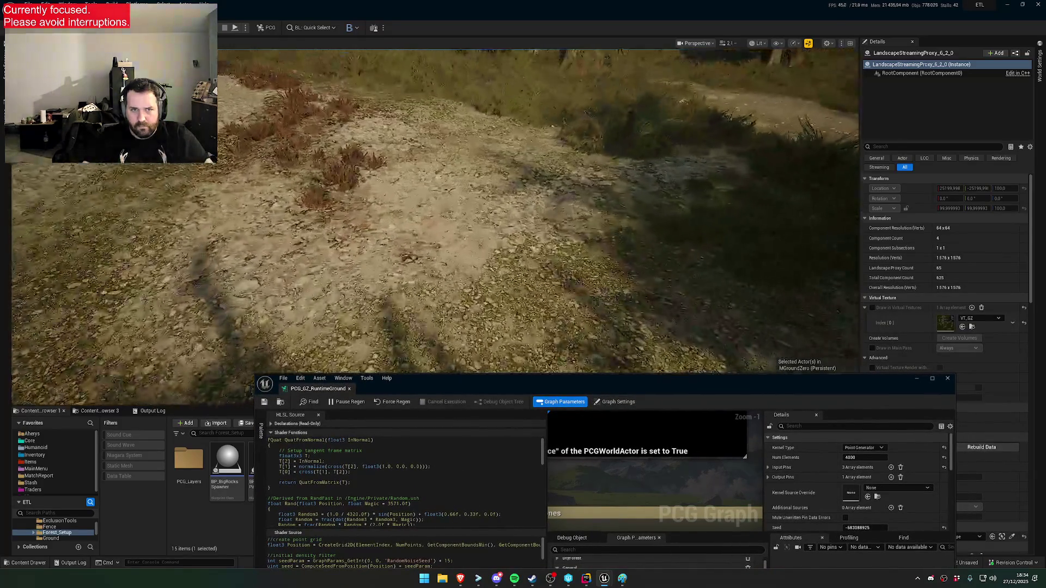
Scroll to the ApplyDensityScalability call and change its factor from 1.5f to 1.f
{"action": "left_click_drag", "start_coordinate": [458, 416], "coordinate": [456, 306]}
{"action": "scroll", "coordinate": [431, 382], "scroll_direction": "down", "scroll_amount": 8}
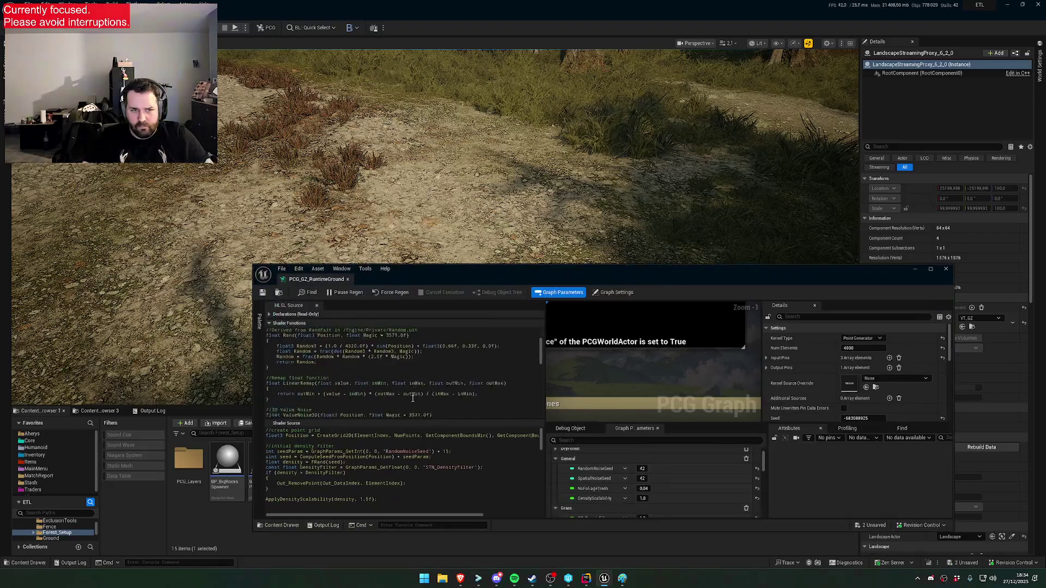
{"action": "scroll", "coordinate": [430, 382], "scroll_direction": "down", "scroll_amount": 2}
{"action": "scroll", "coordinate": [461, 384], "scroll_direction": "down", "scroll_amount": 2}
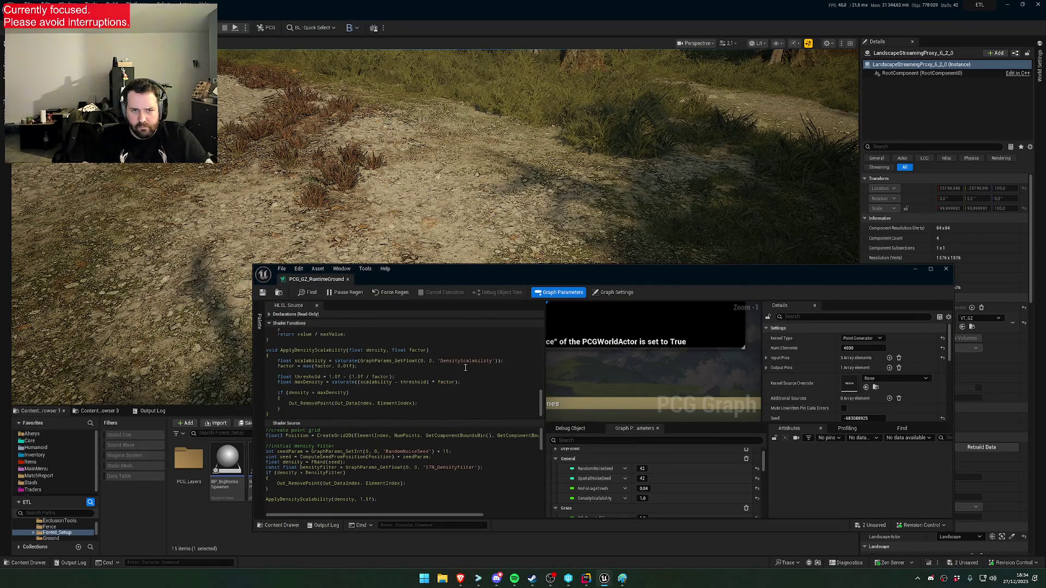
{"action": "scroll", "coordinate": [433, 477], "scroll_direction": "down", "scroll_amount": 2}
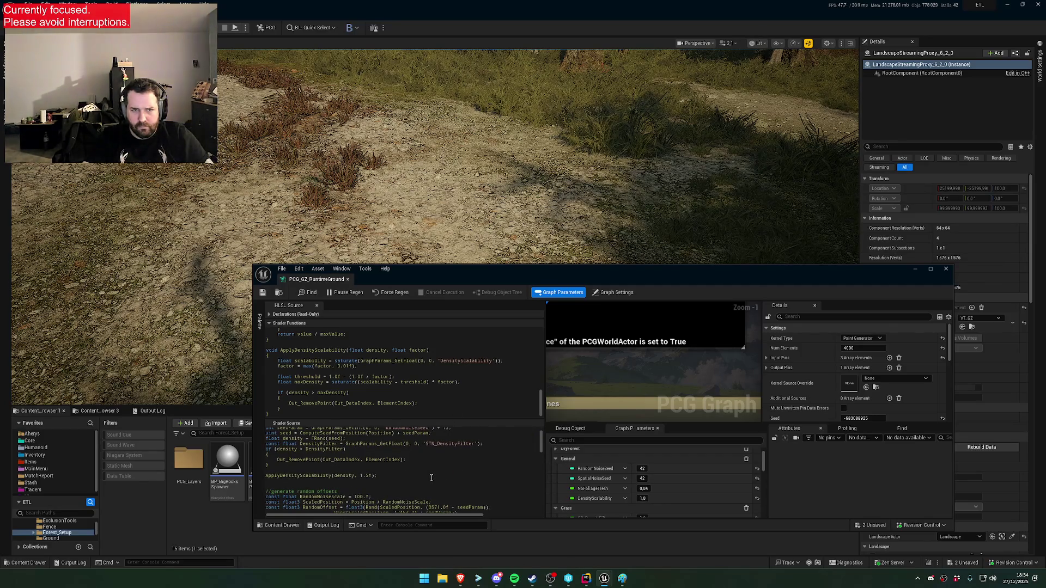
{"action": "scroll", "coordinate": [695, 508], "scroll_direction": "down", "scroll_amount": 2}
{"action": "scroll", "coordinate": [695, 508], "scroll_direction": "down", "scroll_amount": 1}
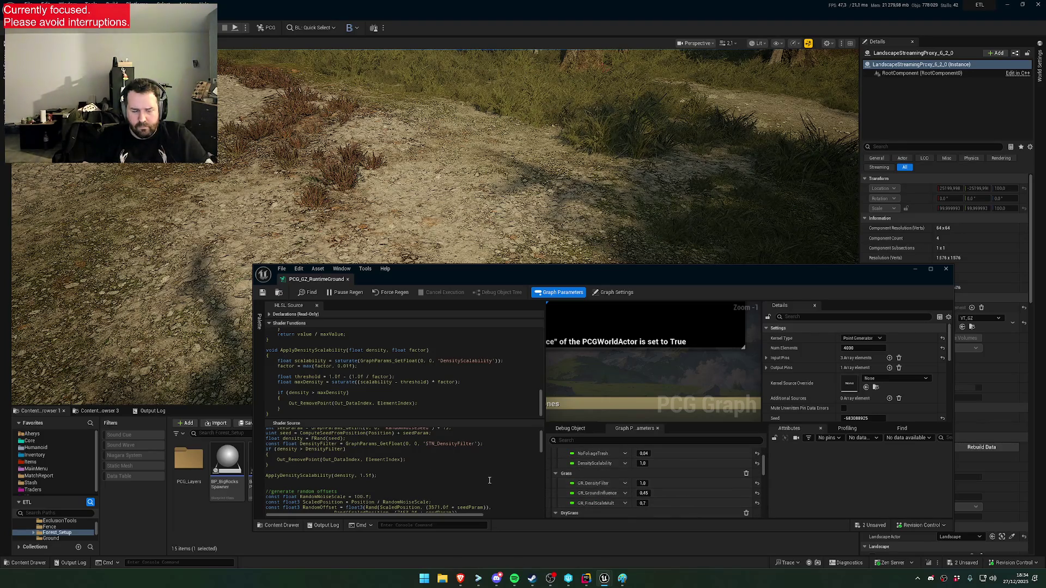
{"action": "scroll", "coordinate": [488, 480], "scroll_direction": "up", "scroll_amount": 1}
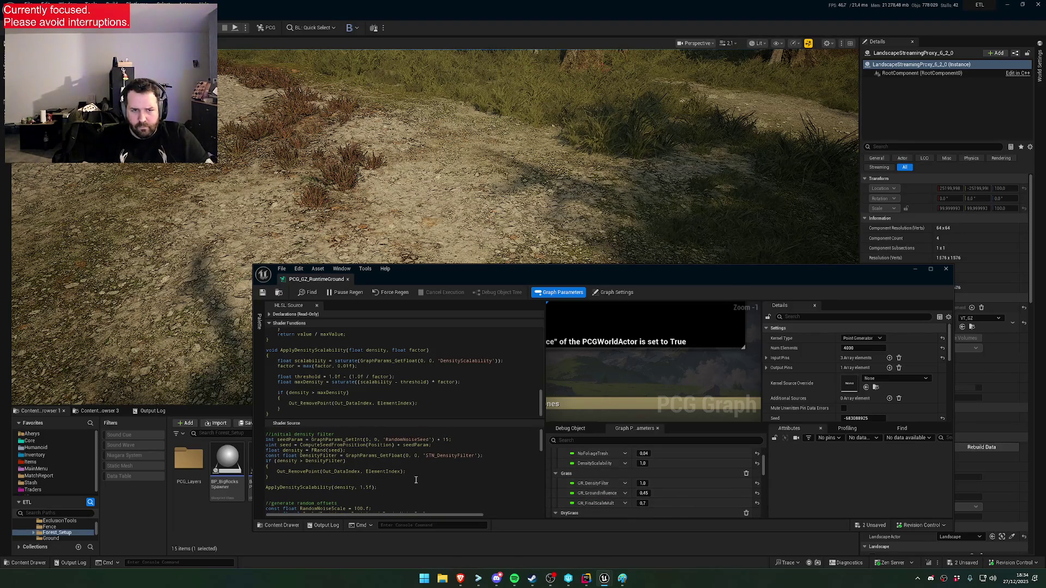
{"action": "key", "text": "BackSpace"}
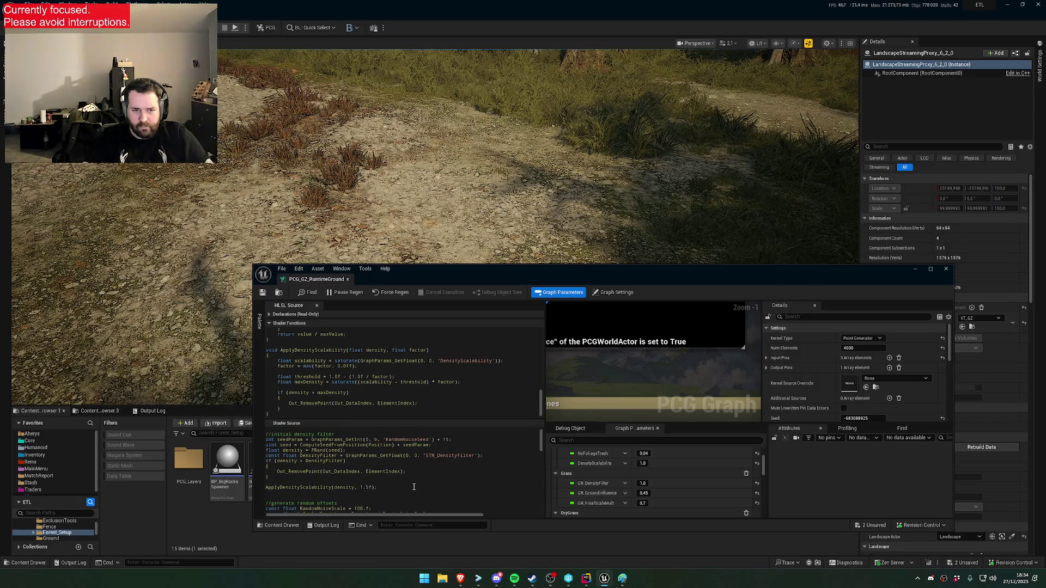
Save the graph to recompile and inspect the Stones node's undeclared-identifier error
{"action": "left_click", "coordinate": [266, 292]}
{"action": "scroll", "coordinate": [626, 377], "scroll_direction": "down", "scroll_amount": 1}
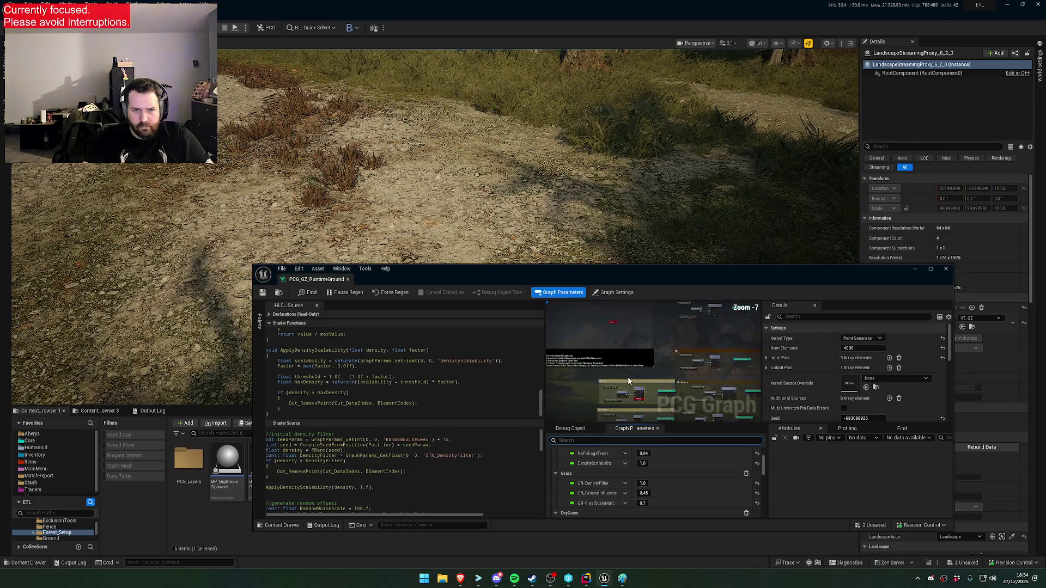
{"action": "mouse_move", "coordinate": [682, 371]}
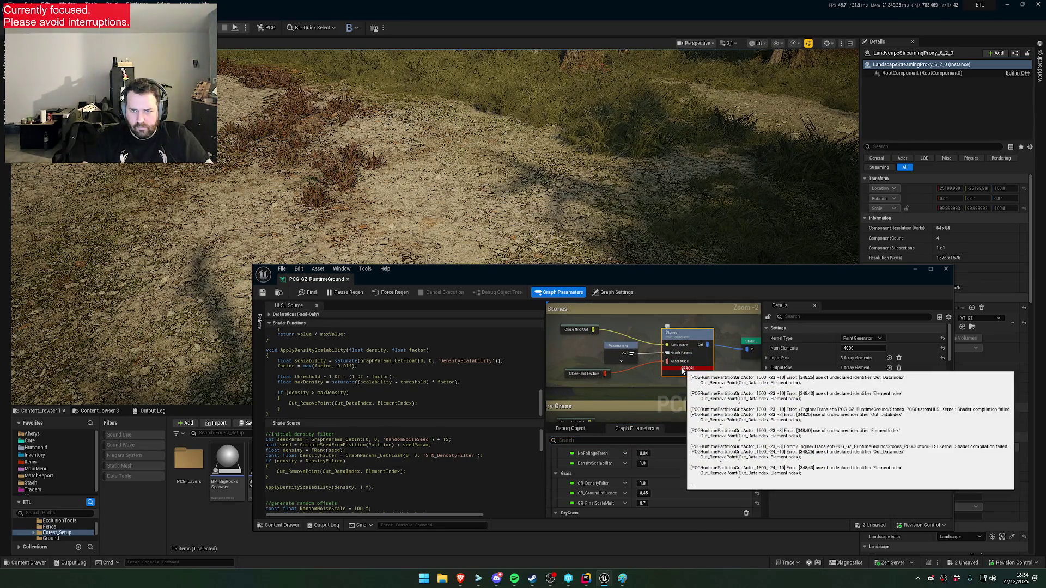
{"action": "scroll", "coordinate": [435, 466], "scroll_direction": "down", "scroll_amount": 2}
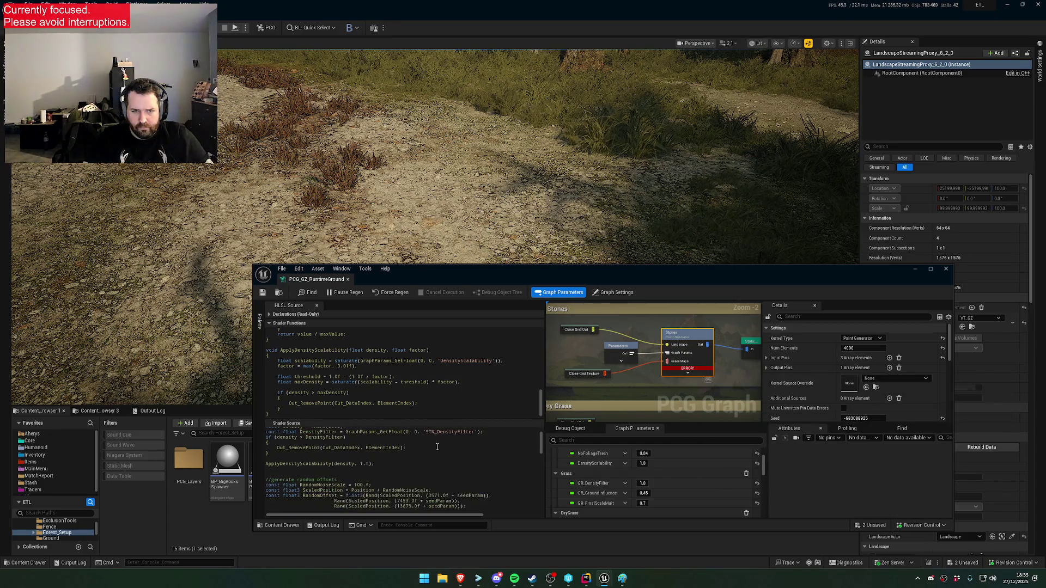
{"action": "scroll", "coordinate": [437, 395], "scroll_direction": "down", "scroll_amount": 2}
{"action": "scroll", "coordinate": [437, 394], "scroll_direction": "up", "scroll_amount": 2}
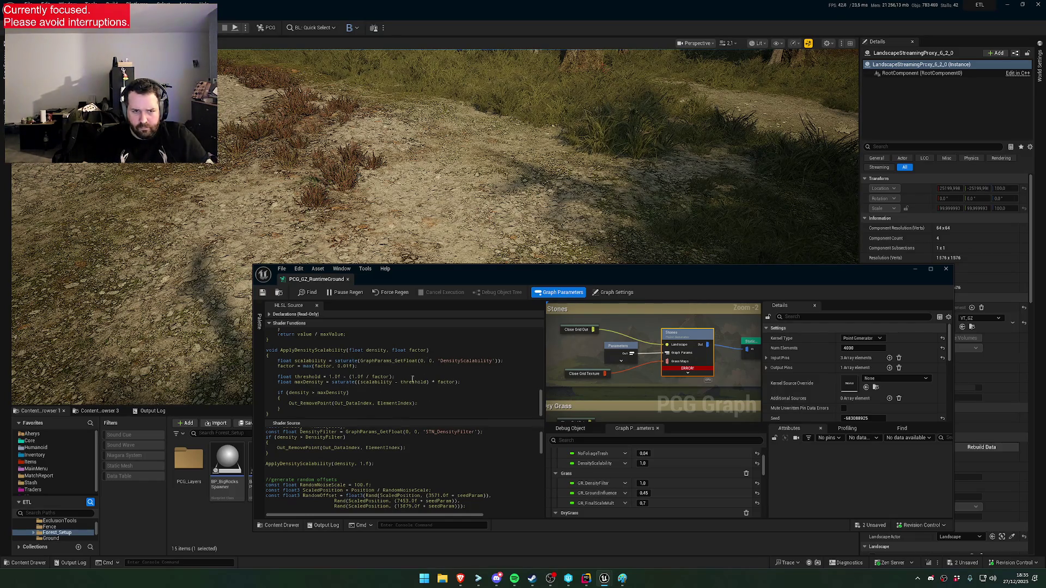
{"action": "scroll", "coordinate": [387, 403], "scroll_direction": "up", "scroll_amount": 5}
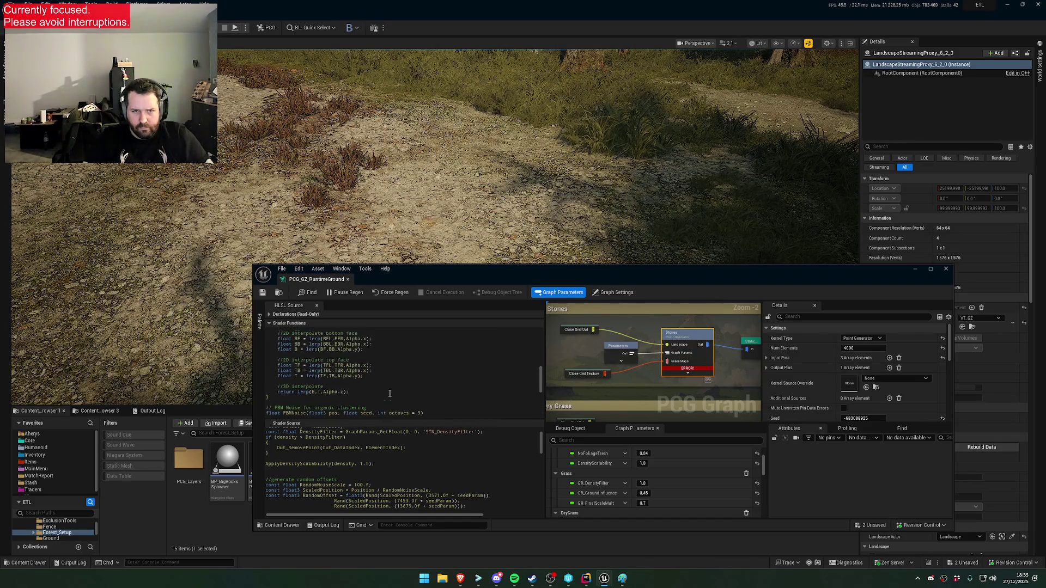
{"action": "scroll", "coordinate": [389, 393], "scroll_direction": "up", "scroll_amount": 3}
{"action": "scroll", "coordinate": [398, 386], "scroll_direction": "up", "scroll_amount": 3}
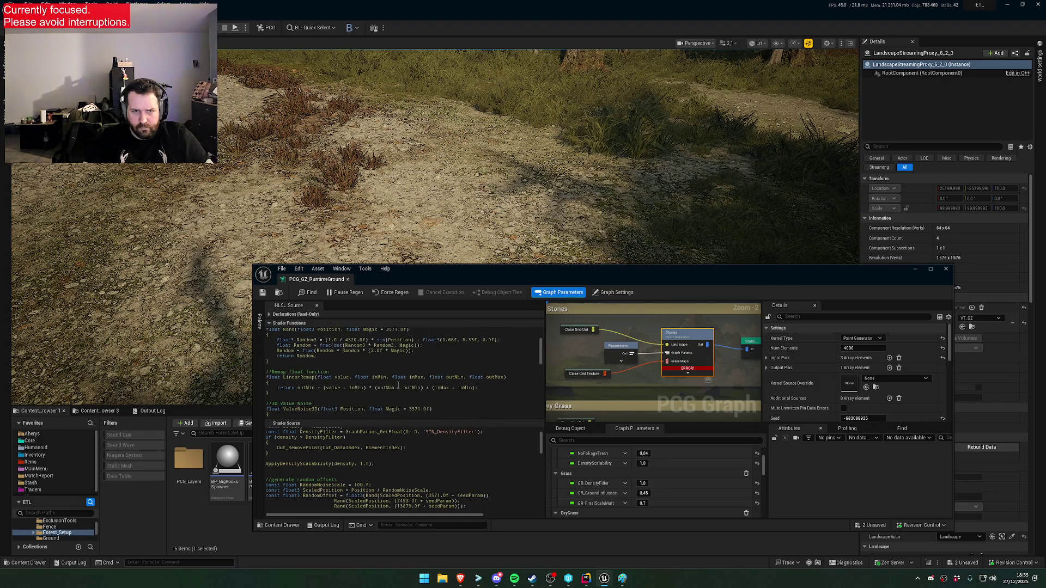
{"action": "scroll", "coordinate": [404, 386], "scroll_direction": "up", "scroll_amount": 3}
{"action": "scroll", "coordinate": [419, 457], "scroll_direction": "down", "scroll_amount": 2}
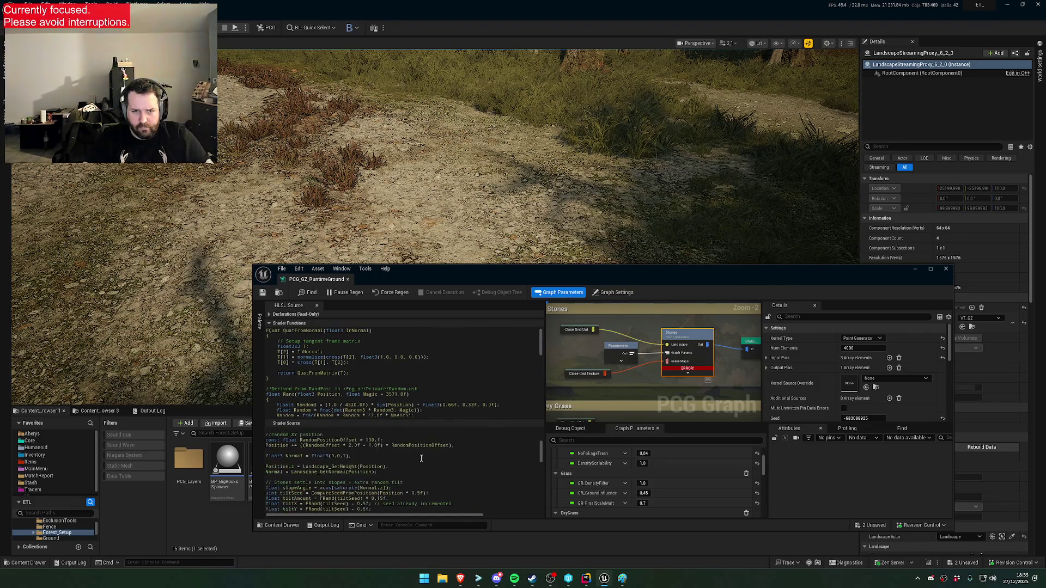
{"action": "scroll", "coordinate": [402, 388], "scroll_direction": "down", "scroll_amount": 6}
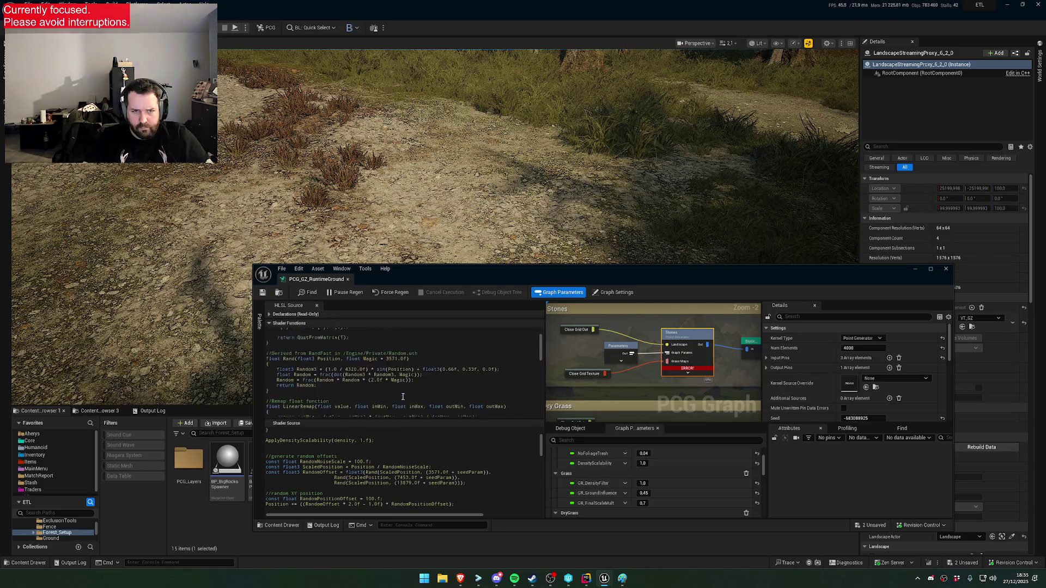
Expand the read-only Declarations section and scroll through the declared shader identifiers
{"action": "left_click", "coordinate": [305, 314]}
{"action": "scroll", "coordinate": [400, 423], "scroll_direction": "down", "scroll_amount": 5}
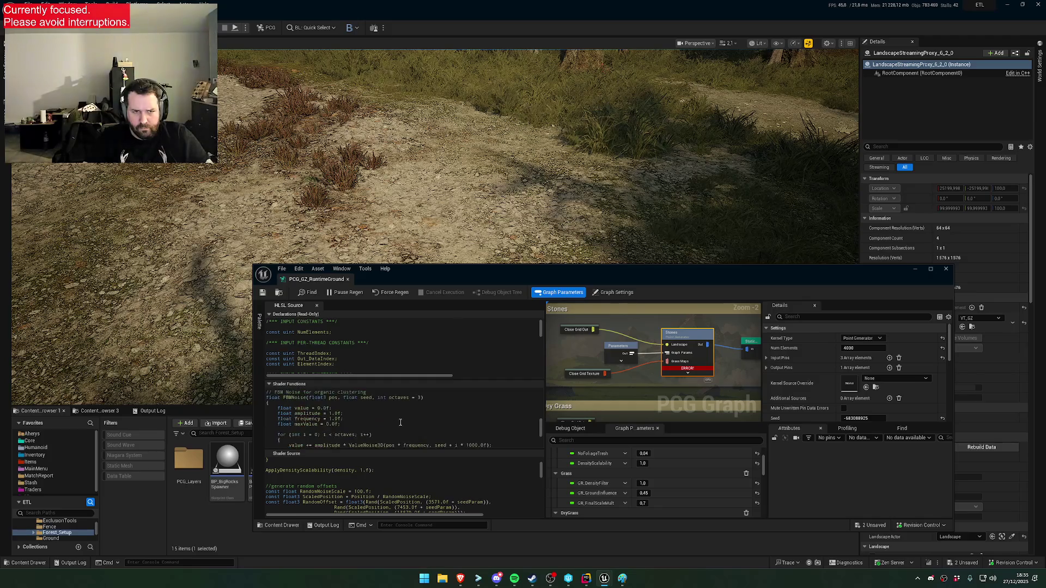
{"action": "scroll", "coordinate": [400, 422], "scroll_direction": "down", "scroll_amount": 5}
{"action": "scroll", "coordinate": [348, 348], "scroll_direction": "down", "scroll_amount": 2}
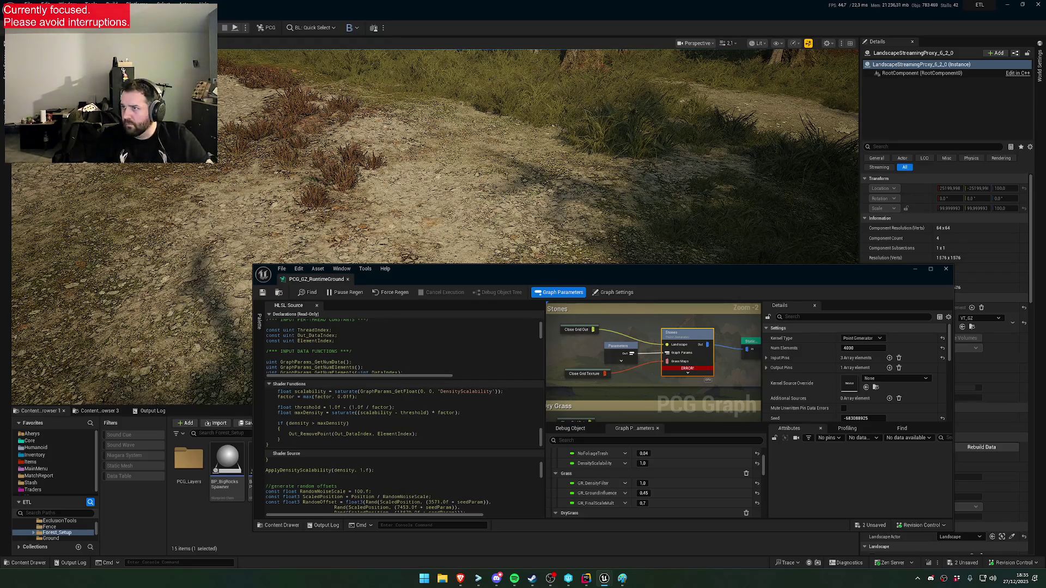
{"action": "key", "text": "alt+Tab"}
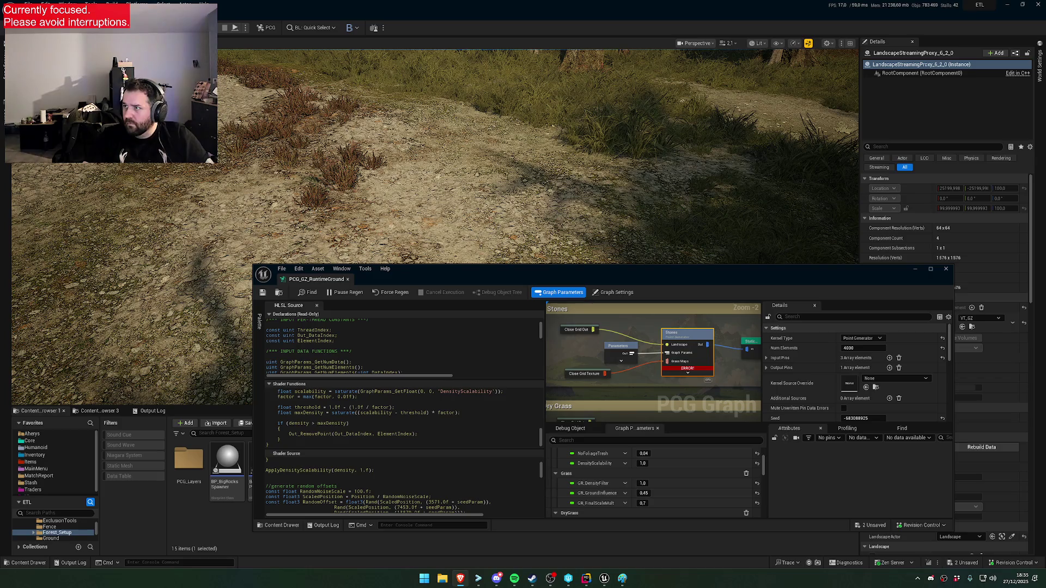
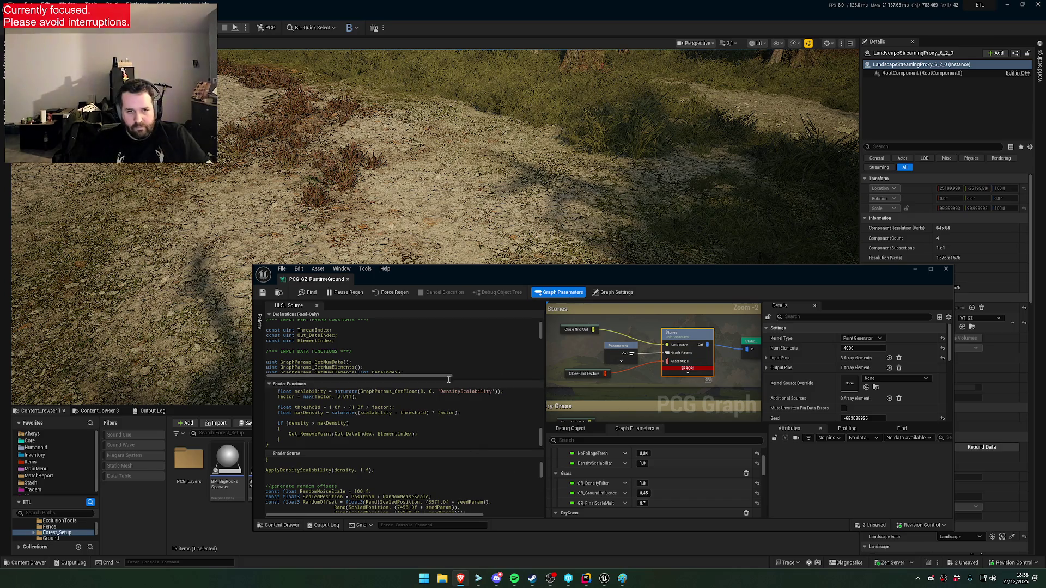
Change ApplyDensityScalability's return type from void to float
{"action": "scroll", "coordinate": [436, 469], "scroll_direction": "down", "scroll_amount": 8}
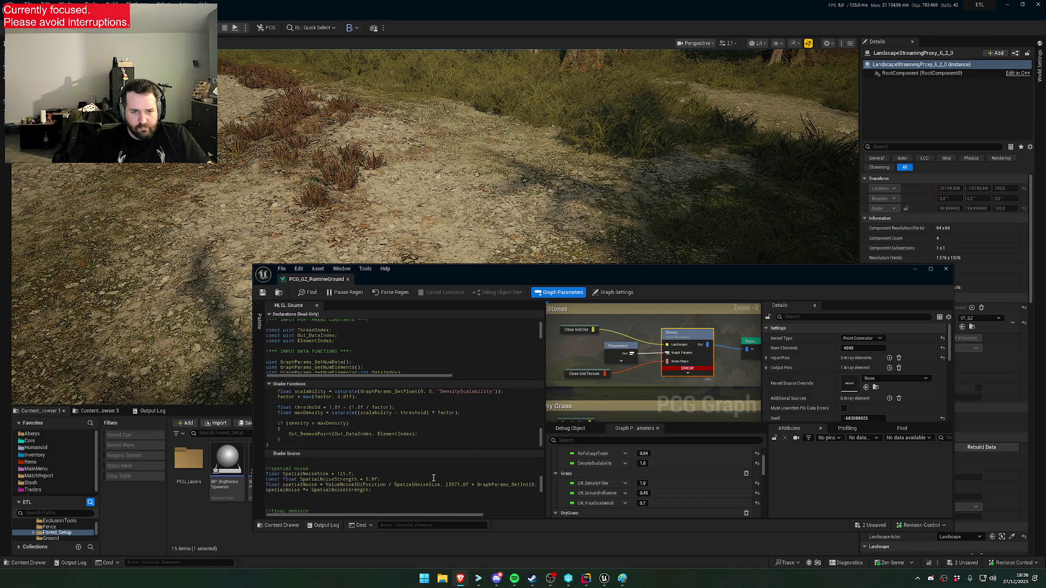
{"action": "scroll", "coordinate": [431, 477], "scroll_direction": "down", "scroll_amount": 5}
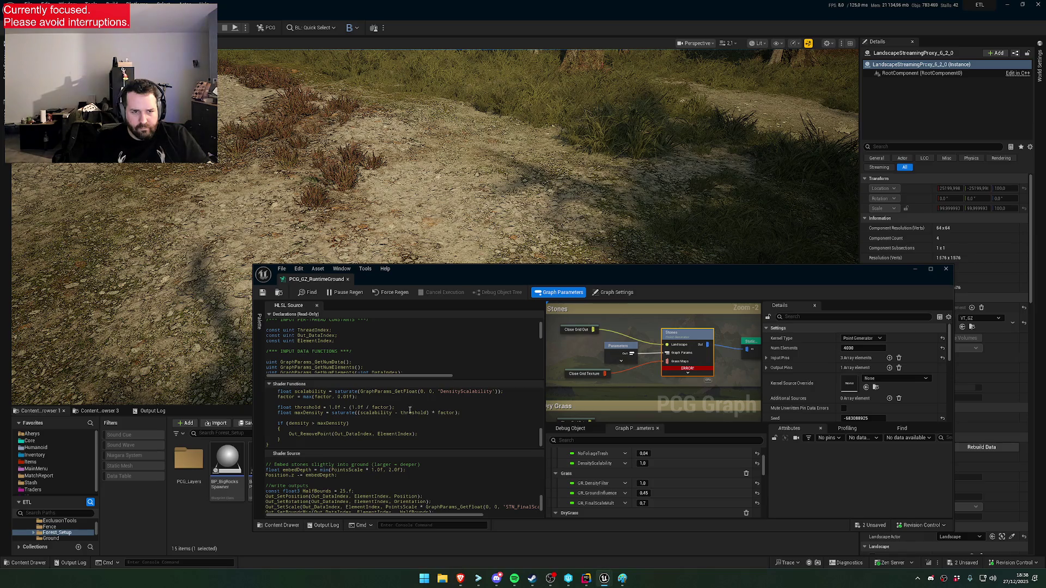
{"action": "double_click", "coordinate": [353, 435]}
{"action": "scroll", "coordinate": [385, 435], "scroll_direction": "up", "scroll_amount": 1}
{"action": "scroll", "coordinate": [385, 435], "scroll_direction": "up", "scroll_amount": 2}
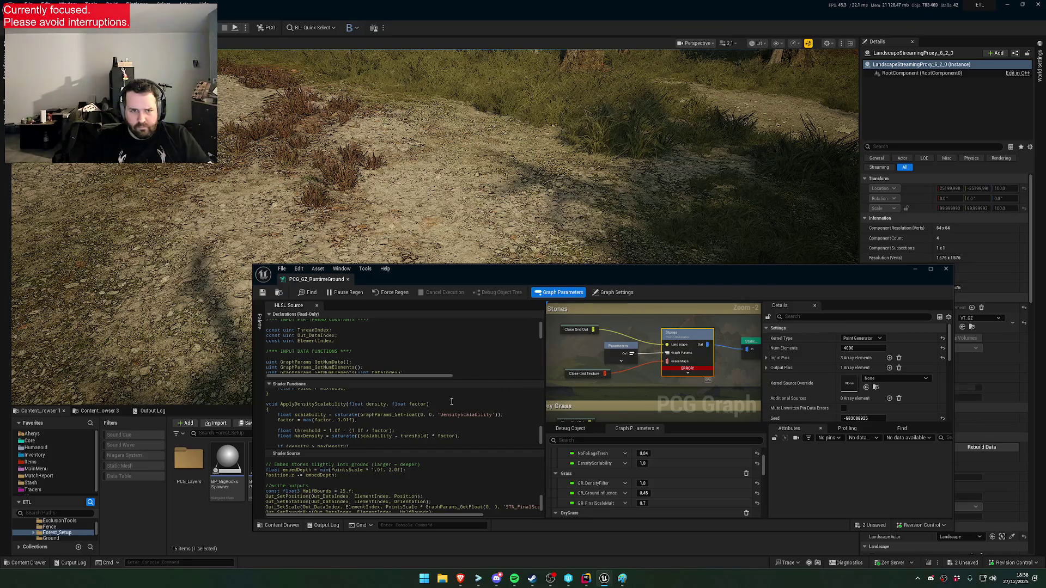
{"action": "scroll", "coordinate": [436, 407], "scroll_direction": "down", "scroll_amount": 2}
{"action": "scroll", "coordinate": [432, 411], "scroll_direction": "down", "scroll_amount": 2}
{"action": "scroll", "coordinate": [287, 419], "scroll_direction": "up", "scroll_amount": 3}
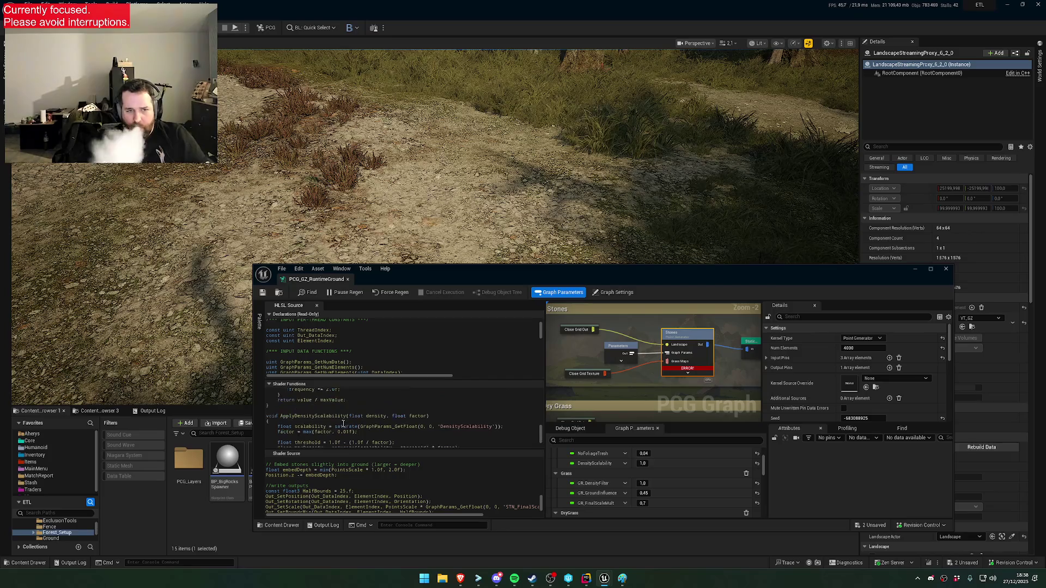
{"action": "scroll", "coordinate": [381, 485], "scroll_direction": "up", "scroll_amount": 5}
{"action": "double_click", "coordinate": [272, 416]}
{"action": "type", "text": "float"}
Replace the Out_RemovePoint block with 'return maxDensity;' and fix the indentation
{"action": "scroll", "coordinate": [367, 423], "scroll_direction": "down", "scroll_amount": 3}
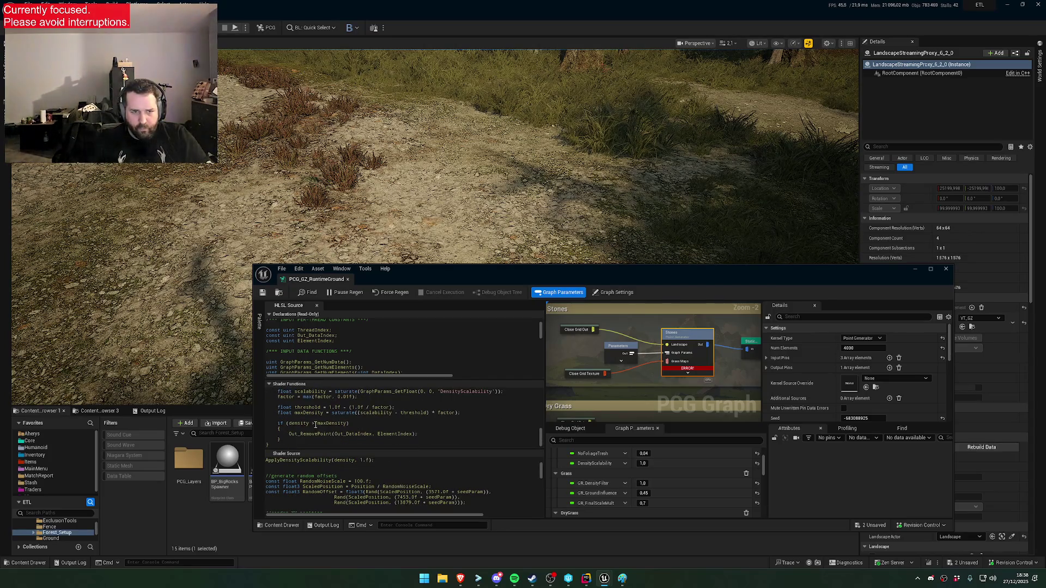
{"action": "left_click_drag", "start_coordinate": [315, 424], "coordinate": [278, 423]}
{"action": "type", "text": "return"}
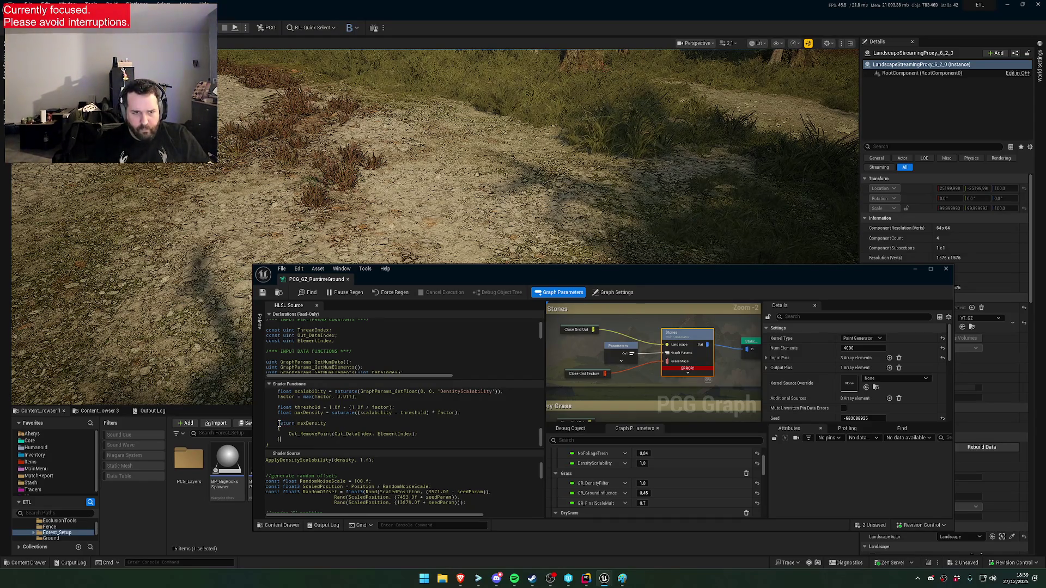
{"action": "key", "text": "shift+Up"}
{"action": "key", "text": "shift+Up"}
{"action": "key", "text": "BackSpace"}
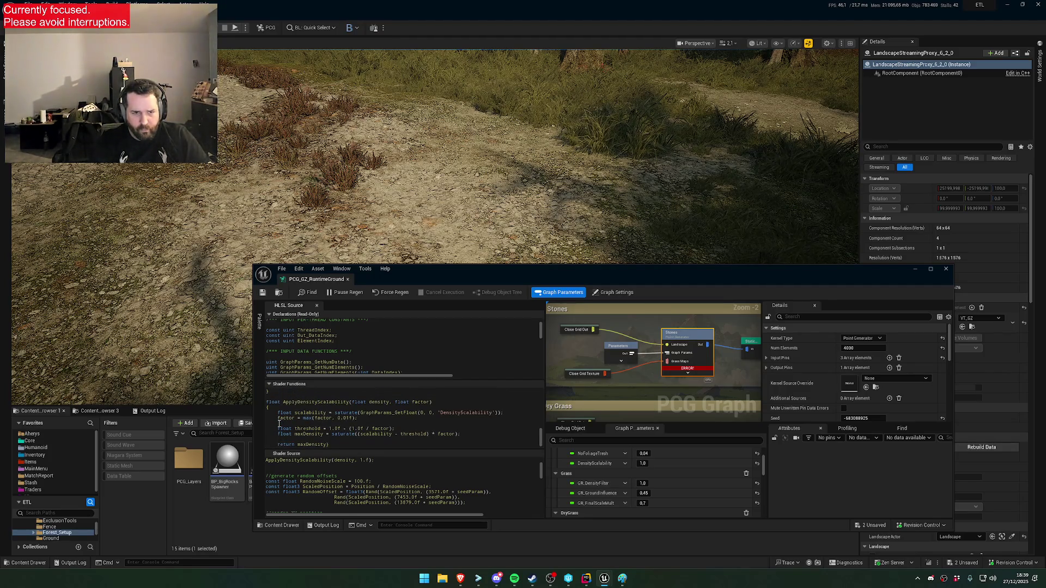
{"action": "key", "text": "BackSpace"}
{"action": "key", "text": "BackSpace"}
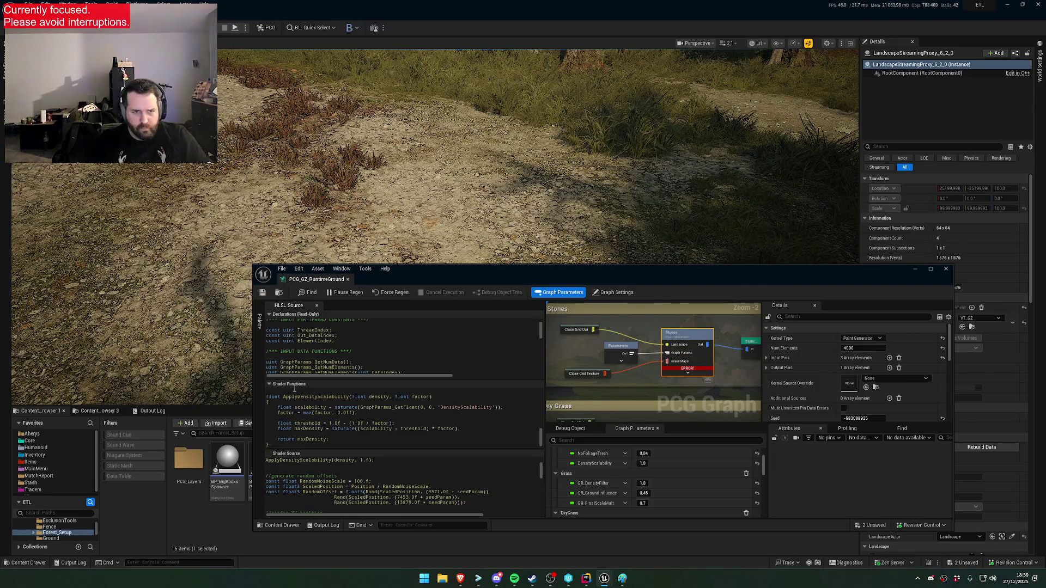
{"action": "double_click", "coordinate": [437, 266]}
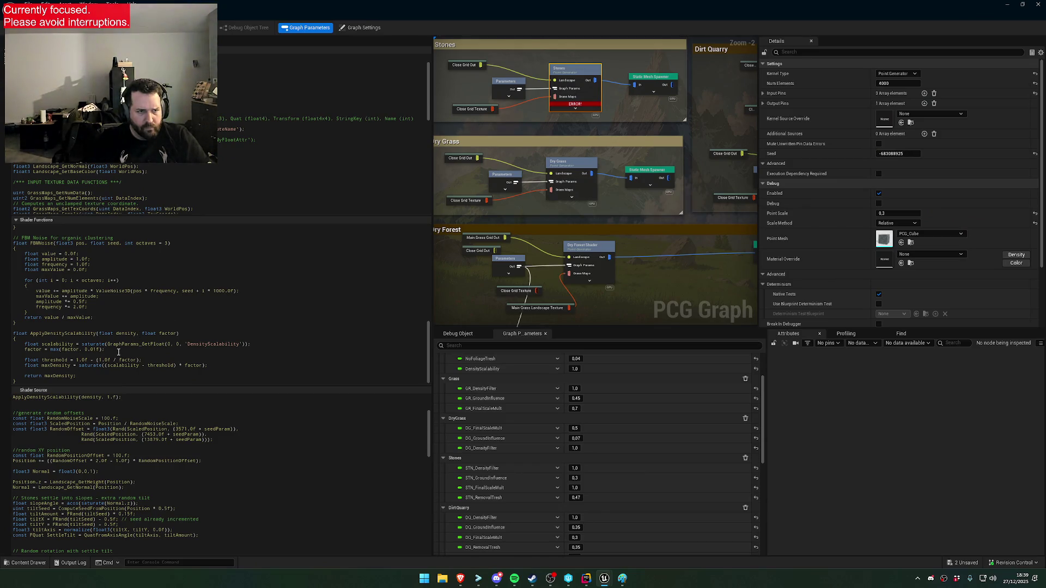
Delete the standalone ApplyDensityScalability call line from the Shader Source
{"action": "scroll", "coordinate": [160, 456], "scroll_direction": "up", "scroll_amount": 3}
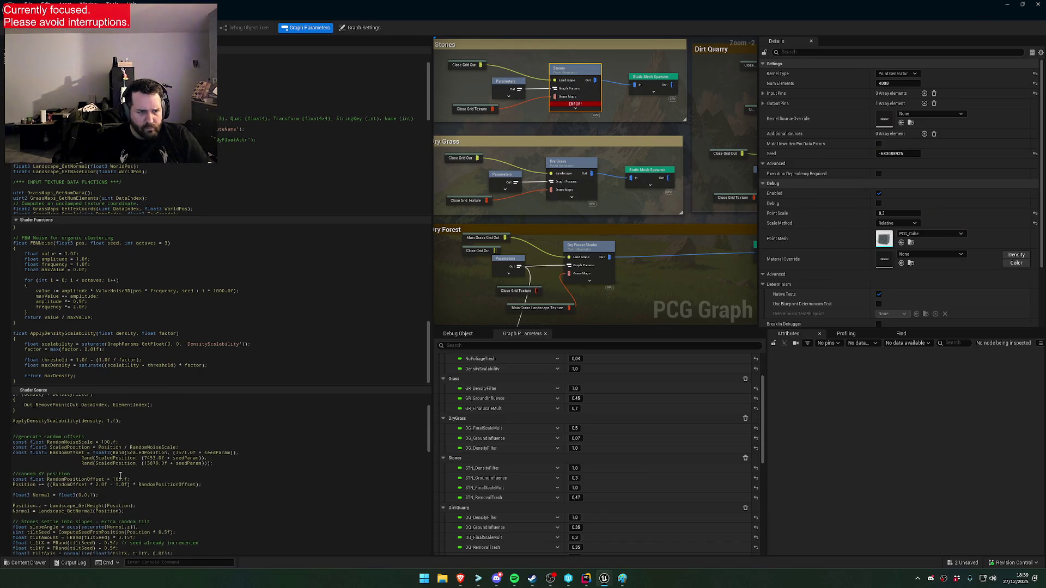
{"action": "scroll", "coordinate": [100, 492], "scroll_direction": "up", "scroll_amount": 2}
{"action": "left_click_drag", "start_coordinate": [134, 466], "coordinate": [12, 465]}
{"action": "key", "text": "BackSpace"}
Extend the if condition with '|| density > ApplyDensityScalability(density, 1.5f)'
{"action": "left_click", "coordinate": [121, 440]}
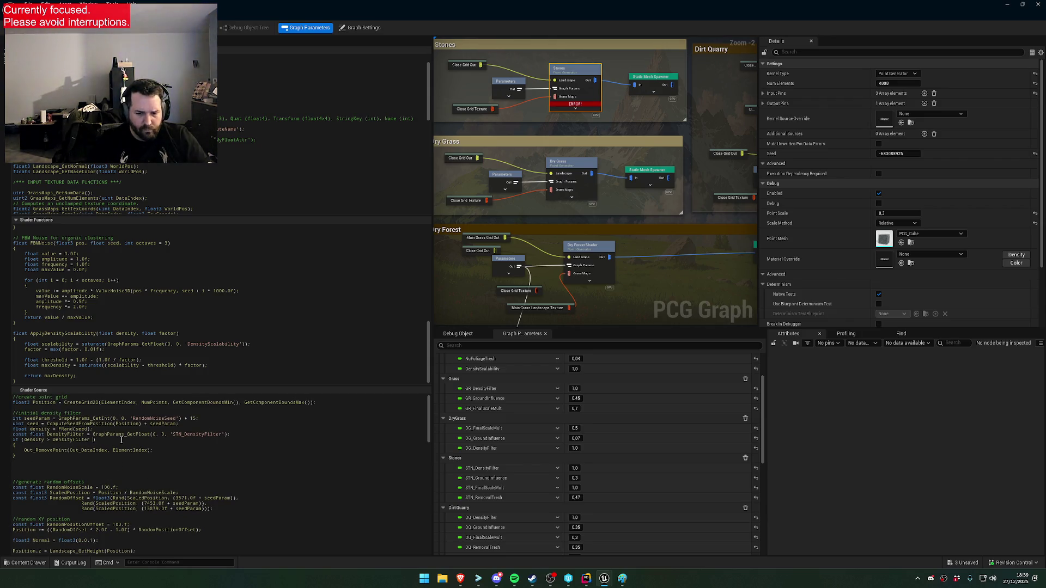
{"action": "type", "text": "||"}
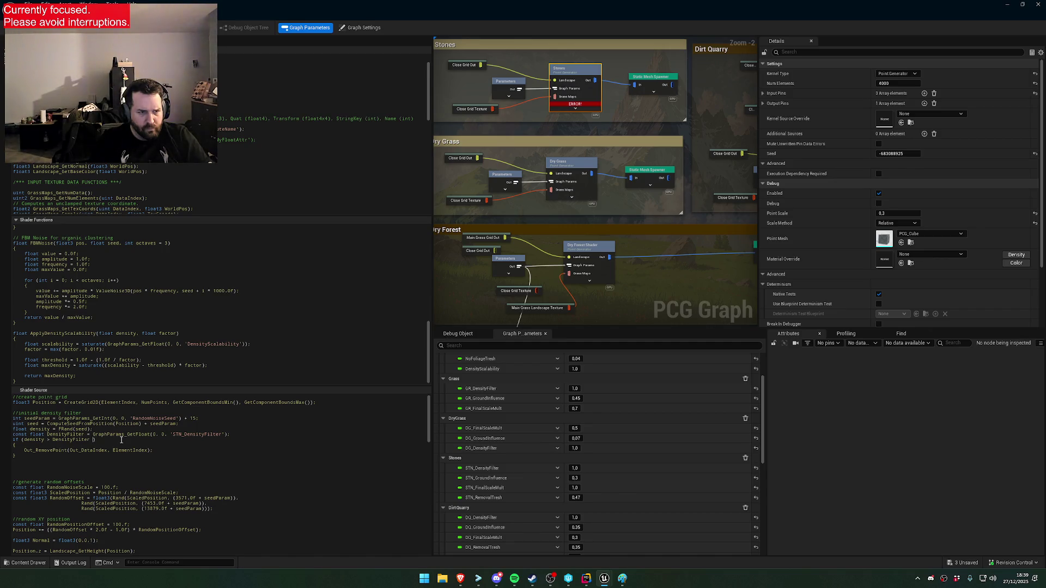
{"action": "type", "text": "|| densi"}
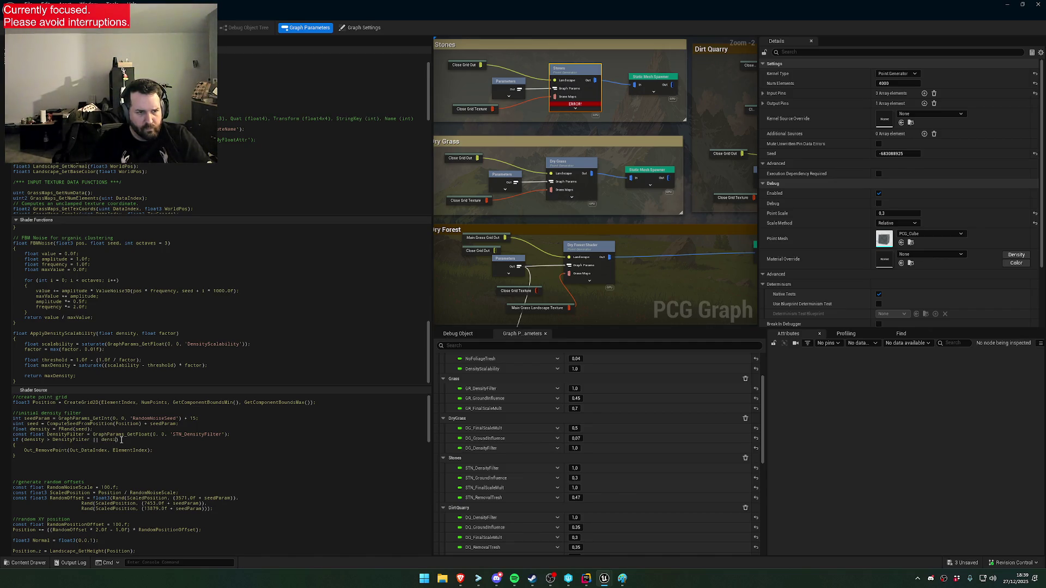
{"action": "type", "text": "ty ApplyDensityScalability(density, 1.f);"}
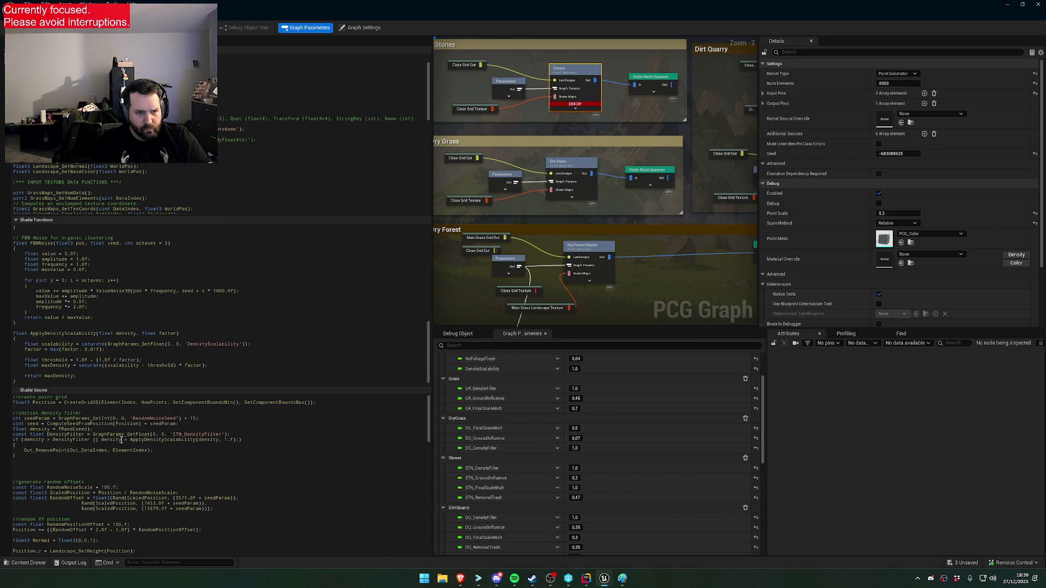
{"action": "key", "text": "BackSpace"}
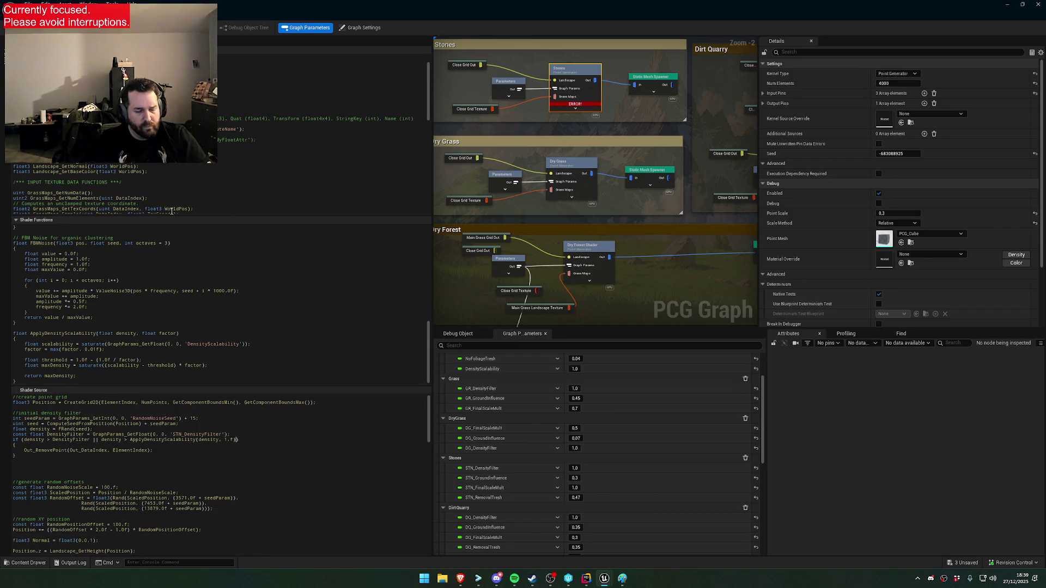
{"action": "type", "text": "5"}
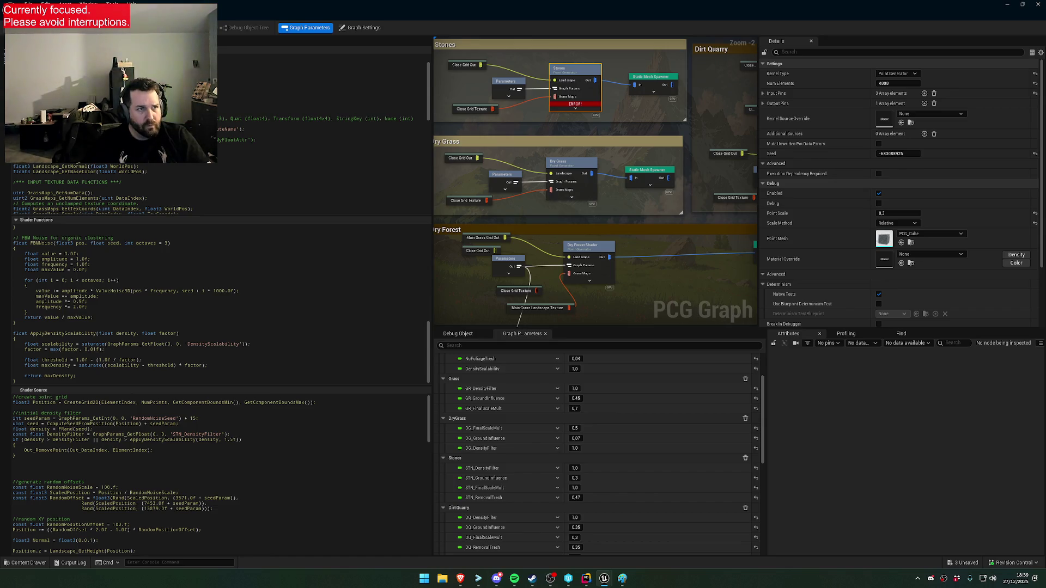
{"action": "key", "text": "super+Down"}
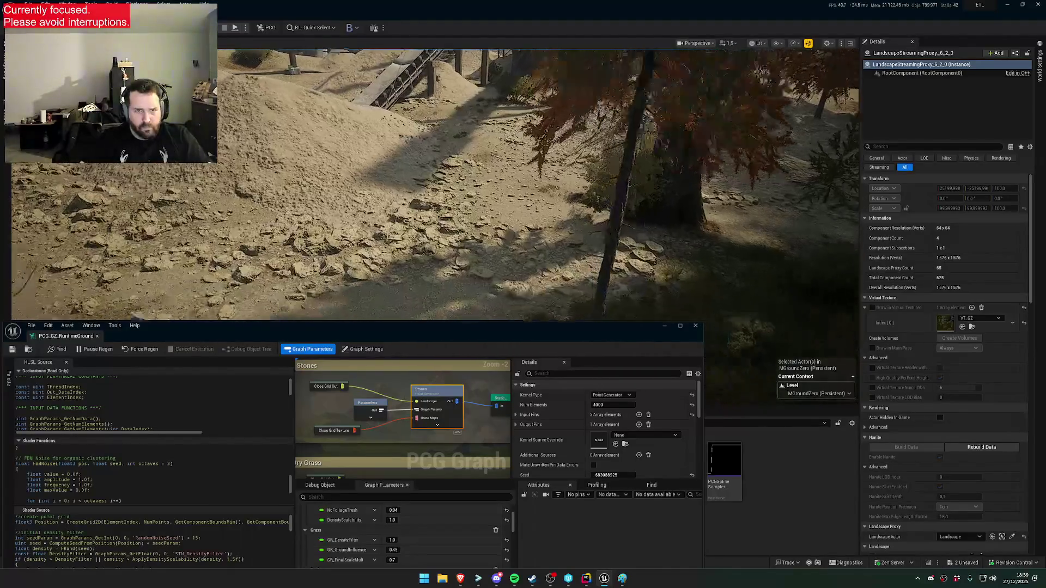
Test DensityScalability at 0.5 and 0.2, then set it back to 1.0
{"action": "left_click", "coordinate": [394, 520]}
{"action": "type", "text": "0.5"}
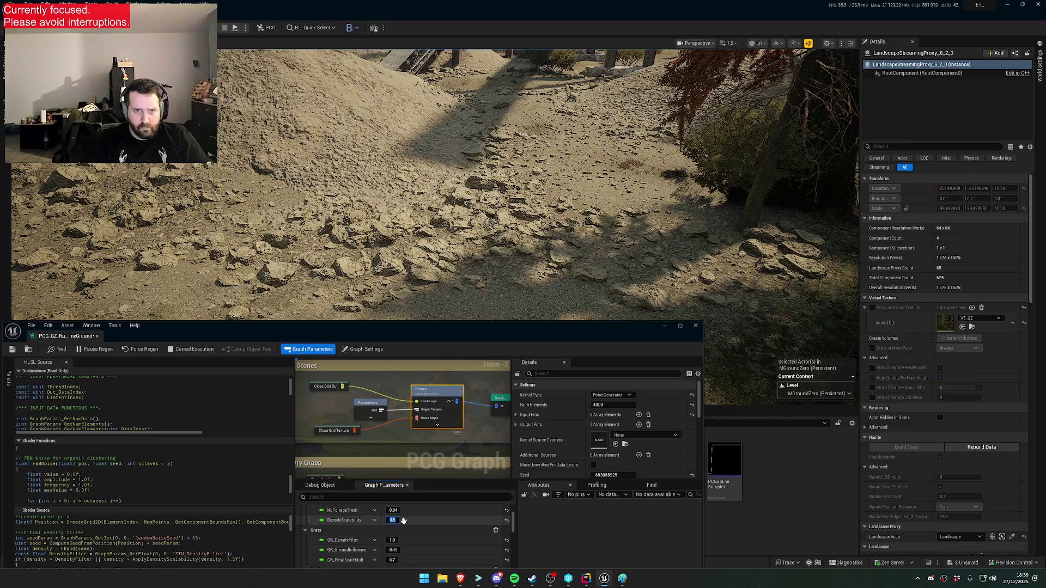
{"action": "key", "text": "Return"}
{"action": "type", "text": "0.2"}
{"action": "key", "text": "Return"}
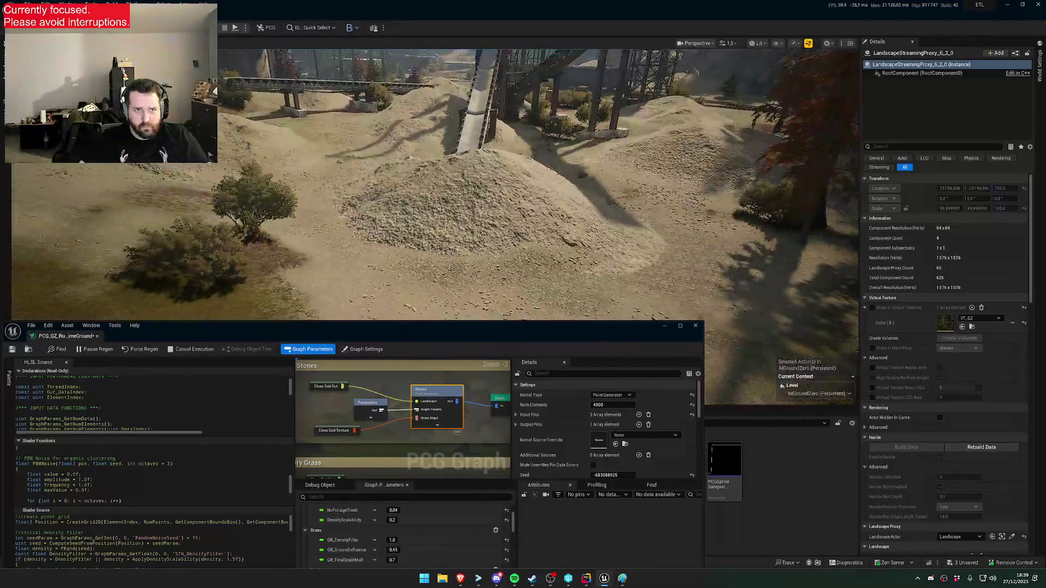
{"action": "left_click", "coordinate": [393, 520]}
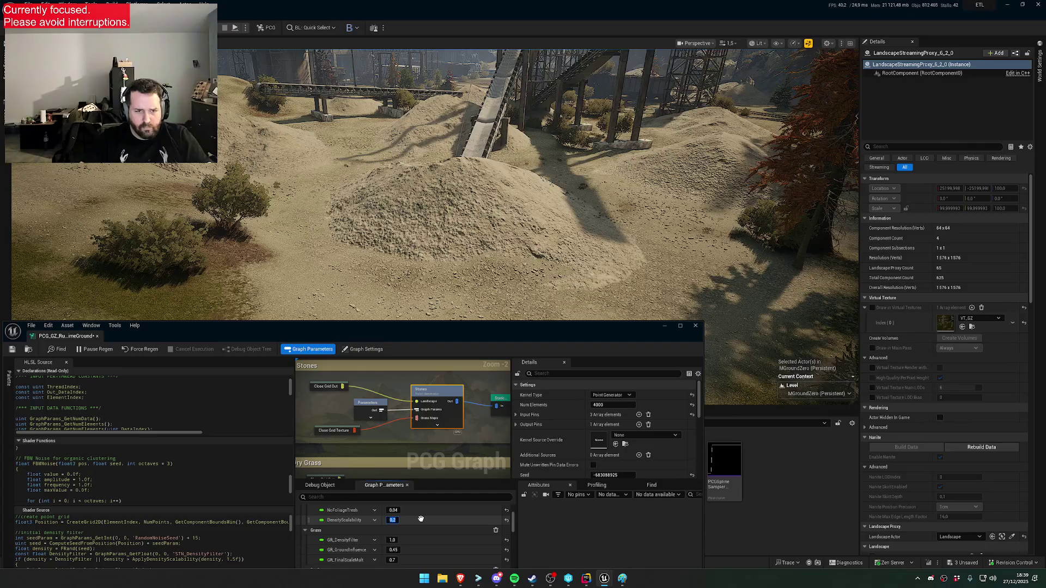
{"action": "type", "text": "1"}
{"action": "key", "text": "Return"}
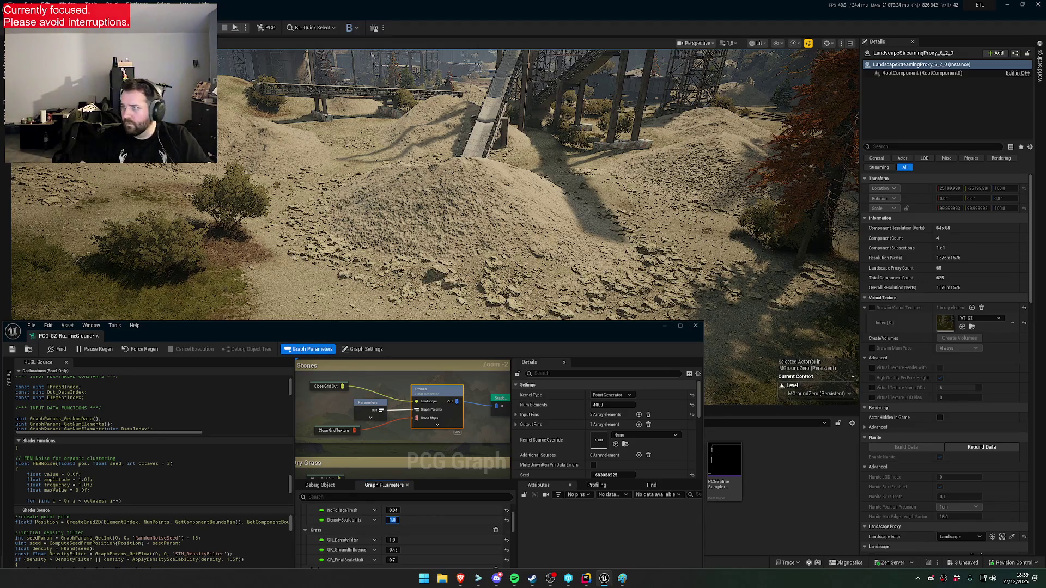
Open the Content Drawer showing the project's assets and move the graph editor window
{"action": "key", "text": "alt+Tab"}
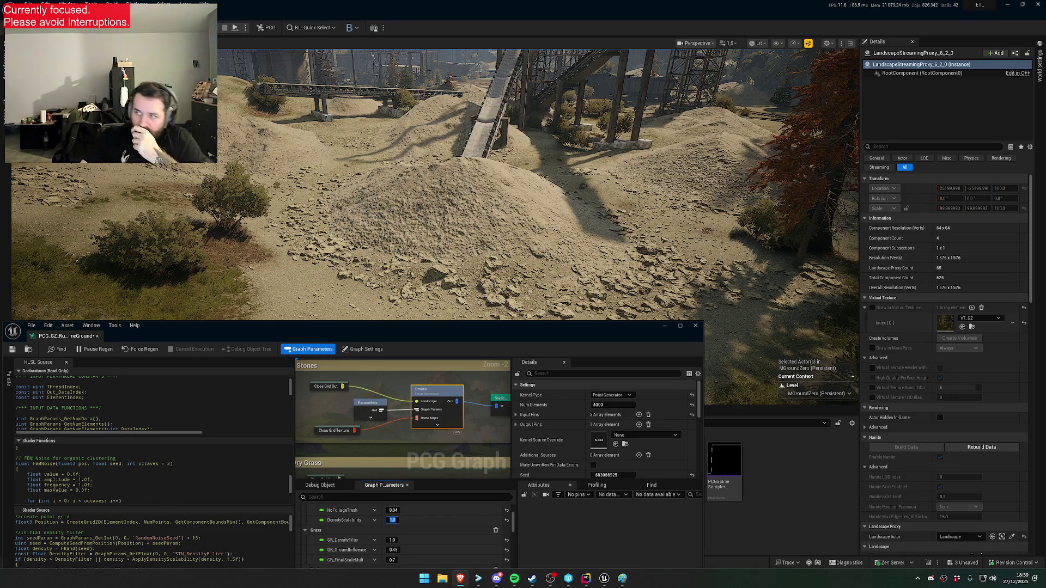
{"action": "key", "text": "ctrl+space"}
{"action": "left_click_drag", "start_coordinate": [381, 325], "coordinate": [529, 222]}
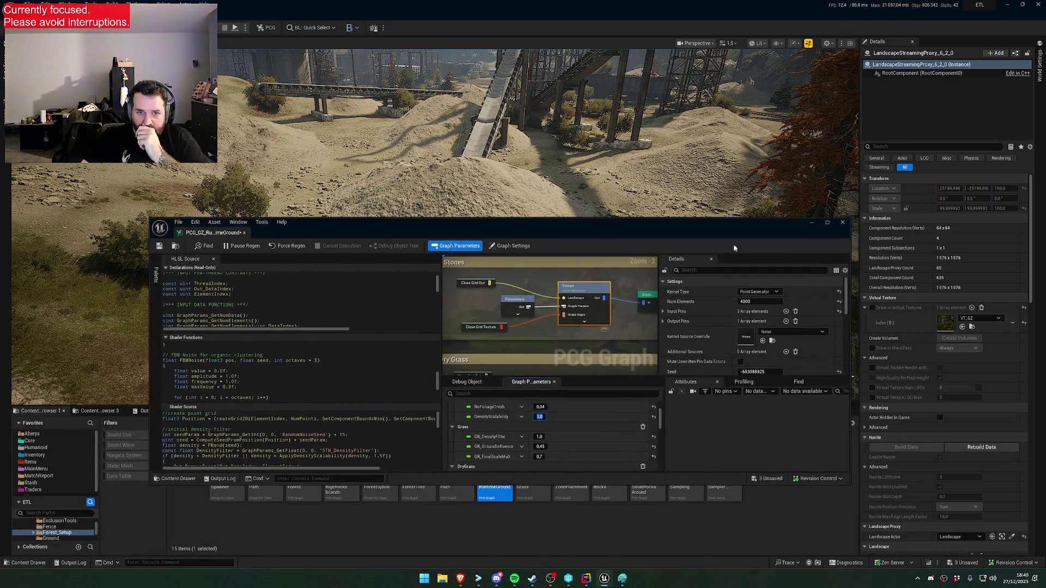
{"action": "key", "text": "alt+Tab"}
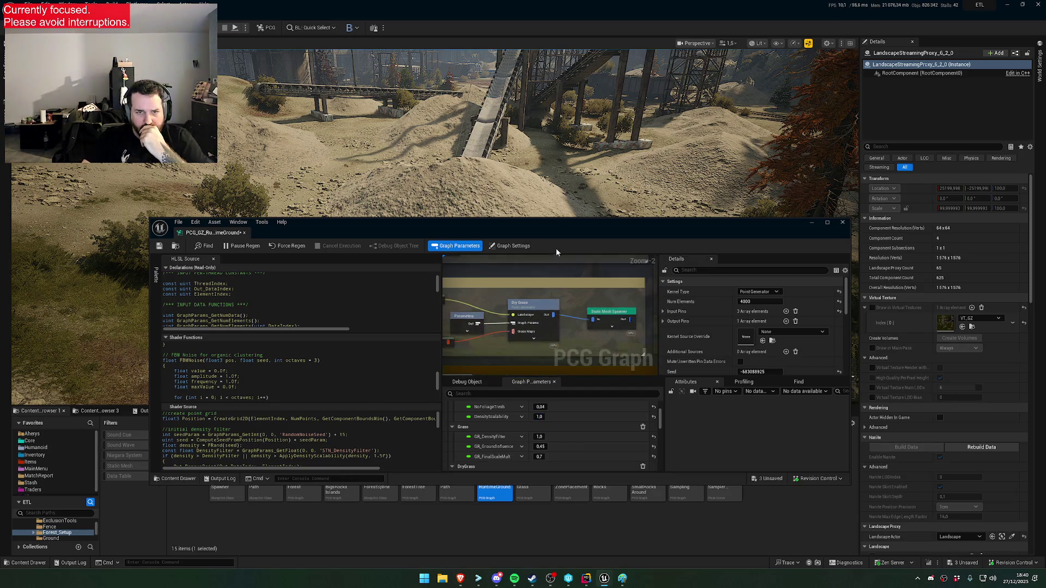
{"action": "double_click", "coordinate": [552, 220]}
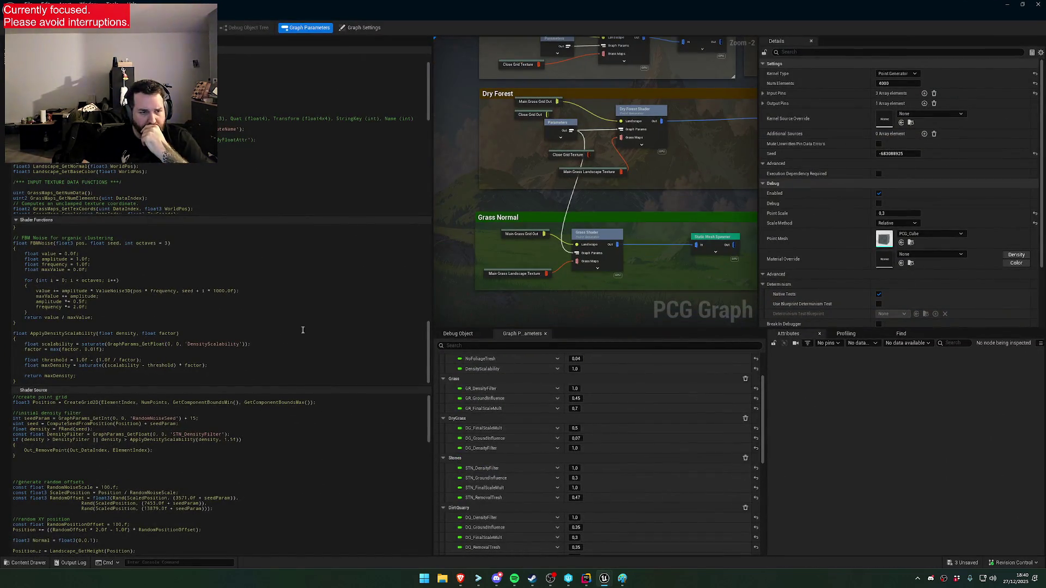
Copy the ApplyDensityScalability function and paste it into the Dry Grass shader functions
{"action": "left_click_drag", "start_coordinate": [31, 383], "coordinate": [1, 333]}
{"action": "key", "text": "ctrl+c"}
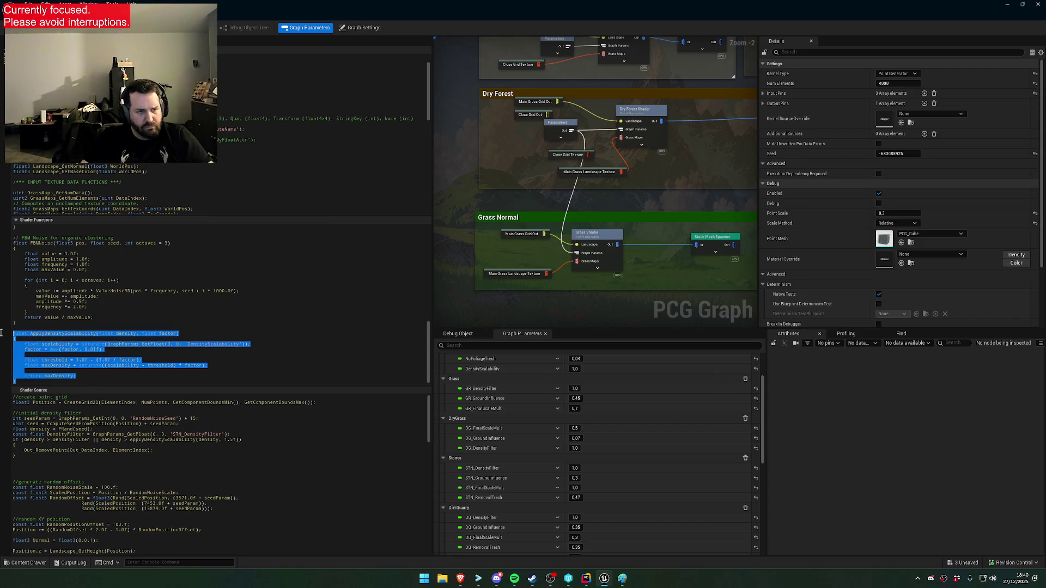
{"action": "scroll", "coordinate": [700, 195], "scroll_direction": "down", "scroll_amount": 4}
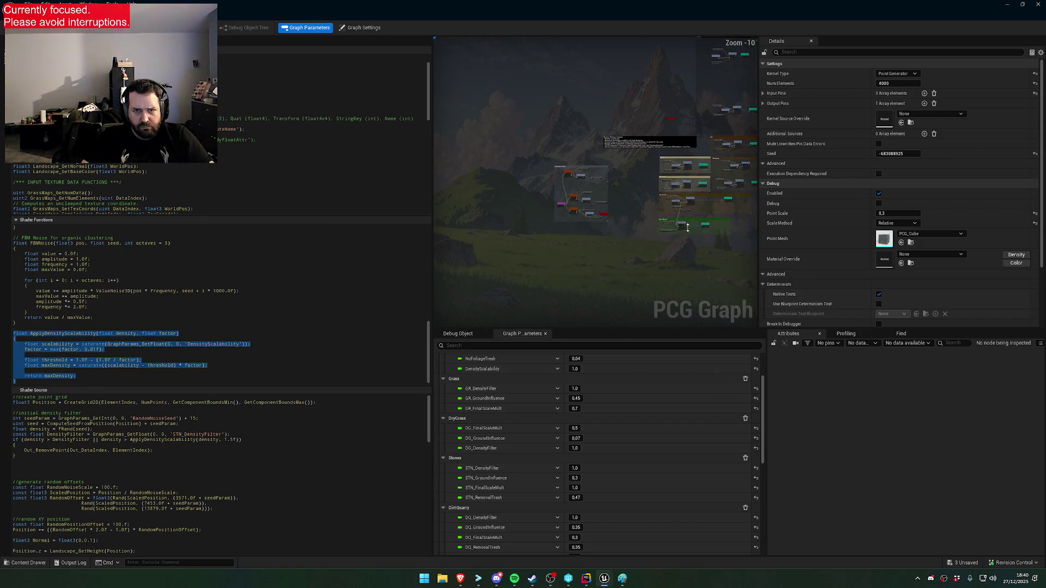
{"action": "scroll", "coordinate": [700, 195], "scroll_direction": "up", "scroll_amount": 3}
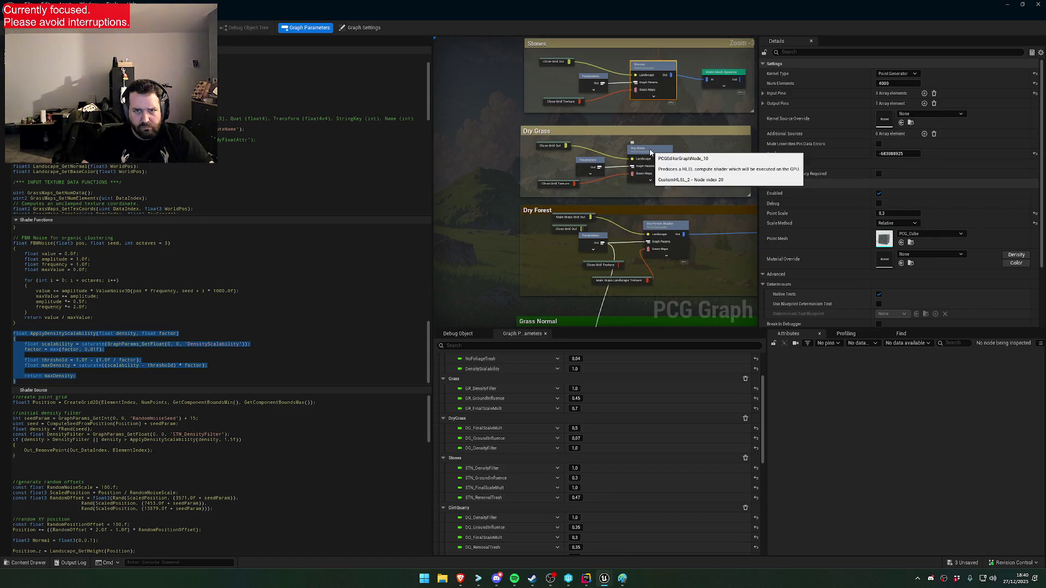
{"action": "left_click", "coordinate": [650, 152]}
{"action": "left_click", "coordinate": [207, 383]}
{"action": "key", "text": "Return"}
{"action": "key", "text": "ctrl+v"}
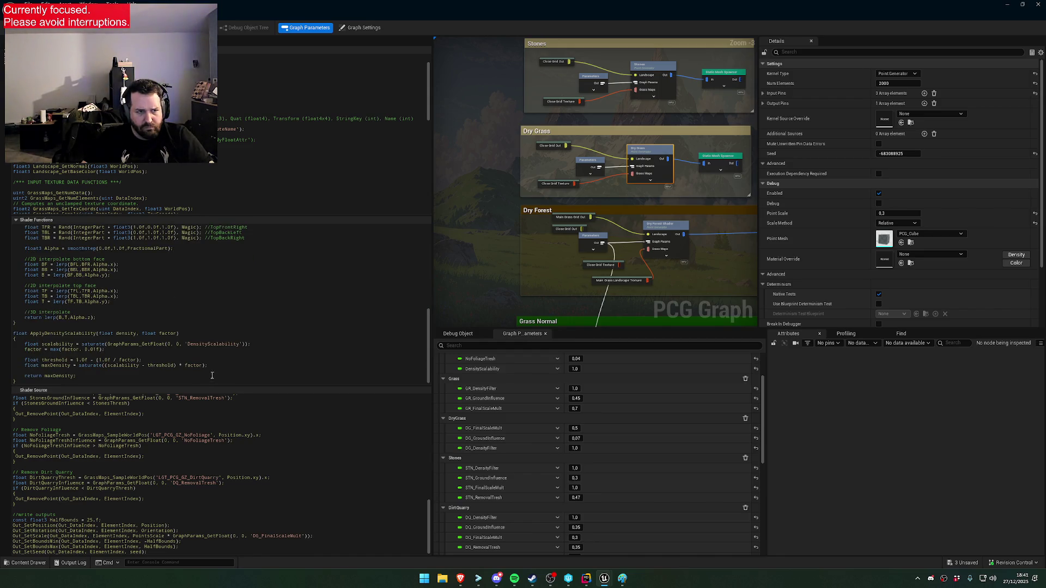
{"action": "left_click_drag", "start_coordinate": [683, 325], "coordinate": [594, 194]}
Launch Notepad++ from Windows search, then return to Unreal
{"action": "key", "text": "super"}
{"action": "type", "text": "notepad++"}
{"action": "key", "text": "Return"}
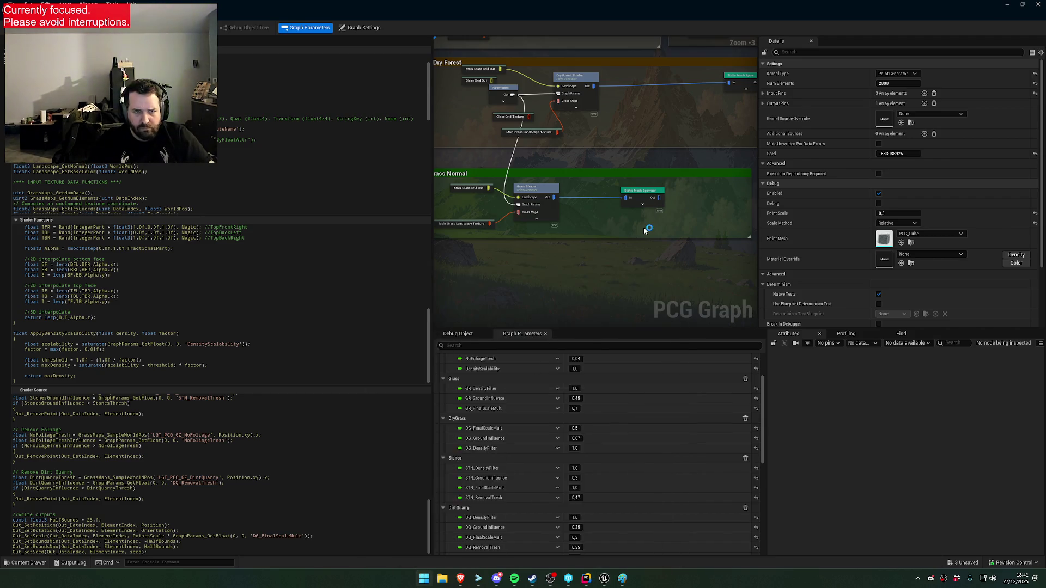
{"action": "key", "text": "alt+Tab"}
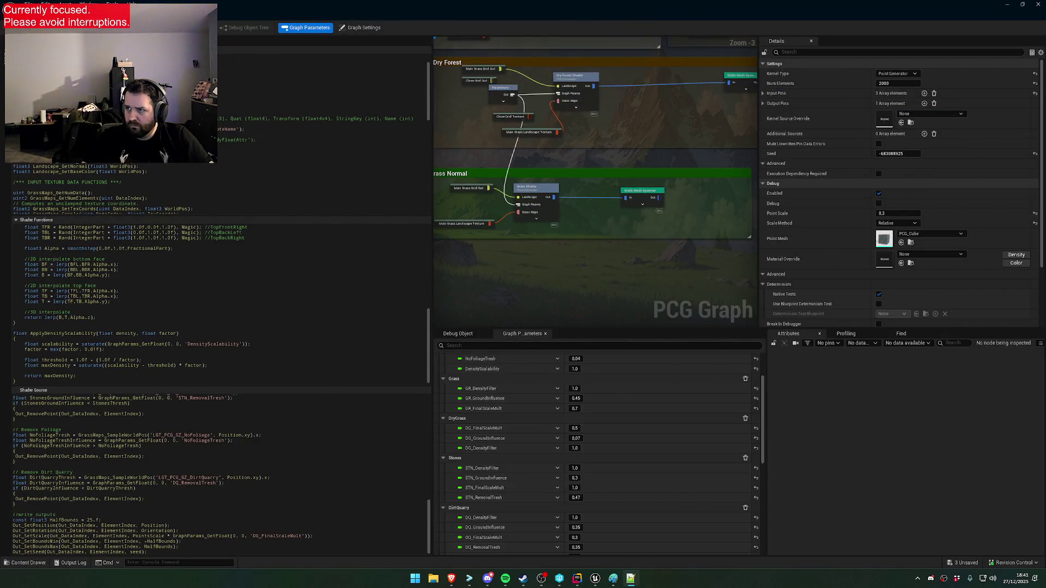
Display the Stones shader's code with its ApplyDensityScalability(density, 1.5f) filter
{"action": "mouse_move", "coordinate": [568, 276]}
{"action": "left_mouse_down"}
{"action": "mouse_move", "coordinate": [596, 388]}
{"action": "mouse_move", "coordinate": [596, 448]}
{"action": "left_mouse_up"}
{"action": "left_click", "coordinate": [590, 93]}
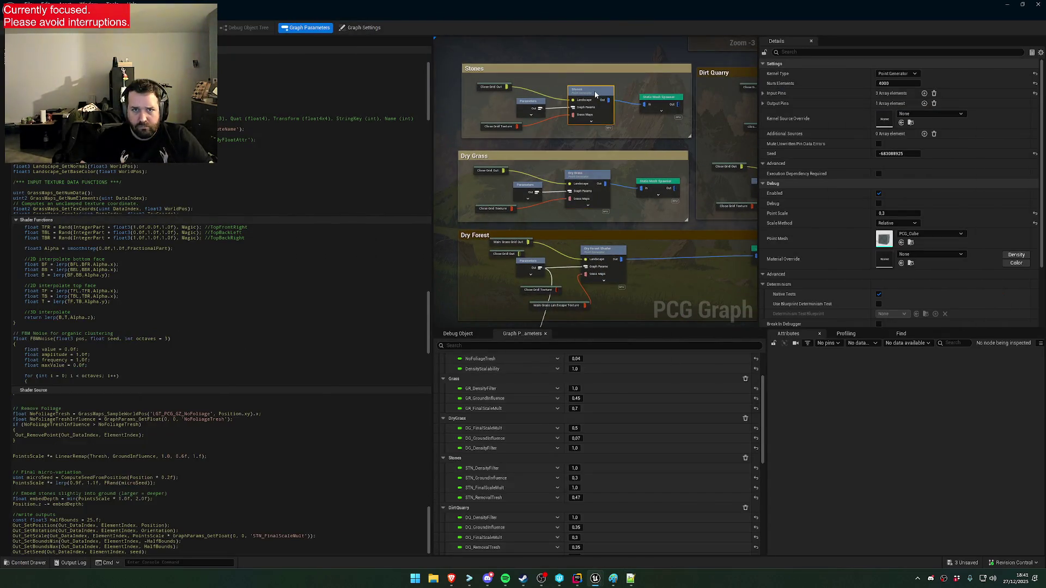
{"action": "scroll", "coordinate": [240, 260], "scroll_direction": "up", "scroll_amount": 5}
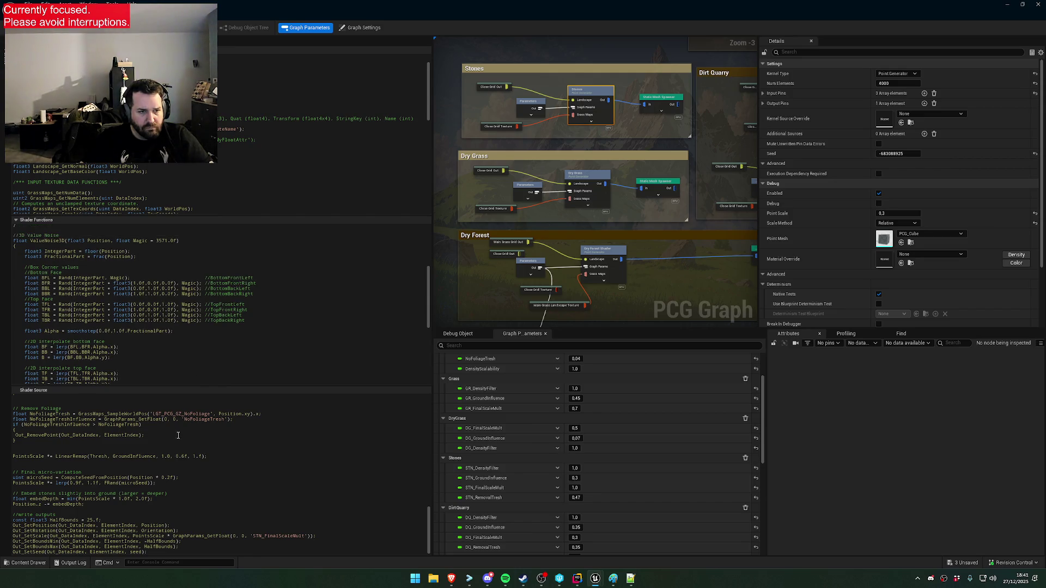
{"action": "scroll", "coordinate": [178, 436], "scroll_direction": "up", "scroll_amount": 10}
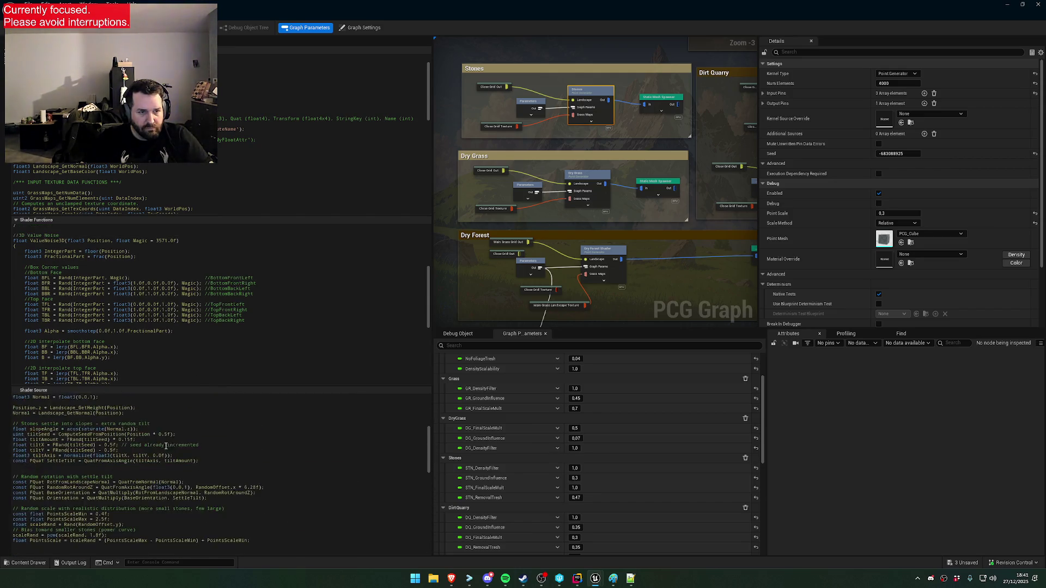
{"action": "scroll", "coordinate": [166, 446], "scroll_direction": "up", "scroll_amount": 9}
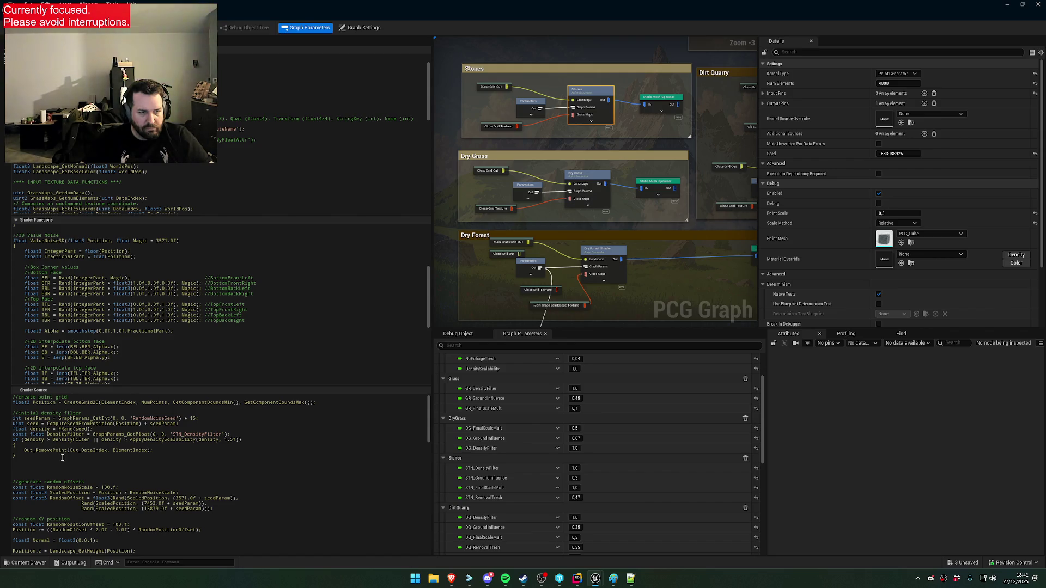
Paste the Stones scalability-aware density condition into Dry Forest's Shader Source and save
{"action": "left_click_drag", "start_coordinate": [62, 457], "coordinate": [93, 440]}
{"action": "key", "text": "ctrl+c"}
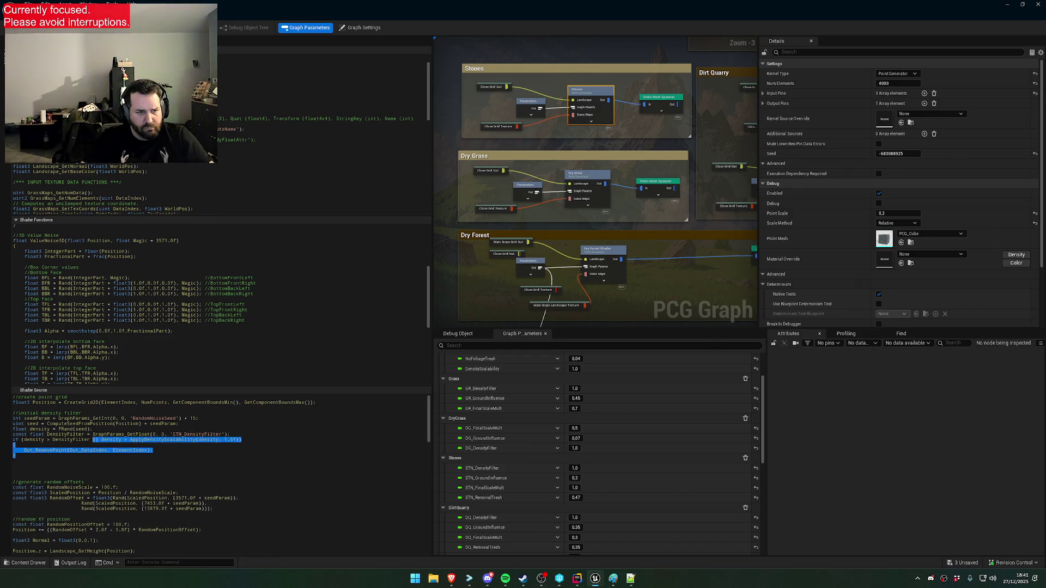
{"action": "key", "text": "alt+Tab"}
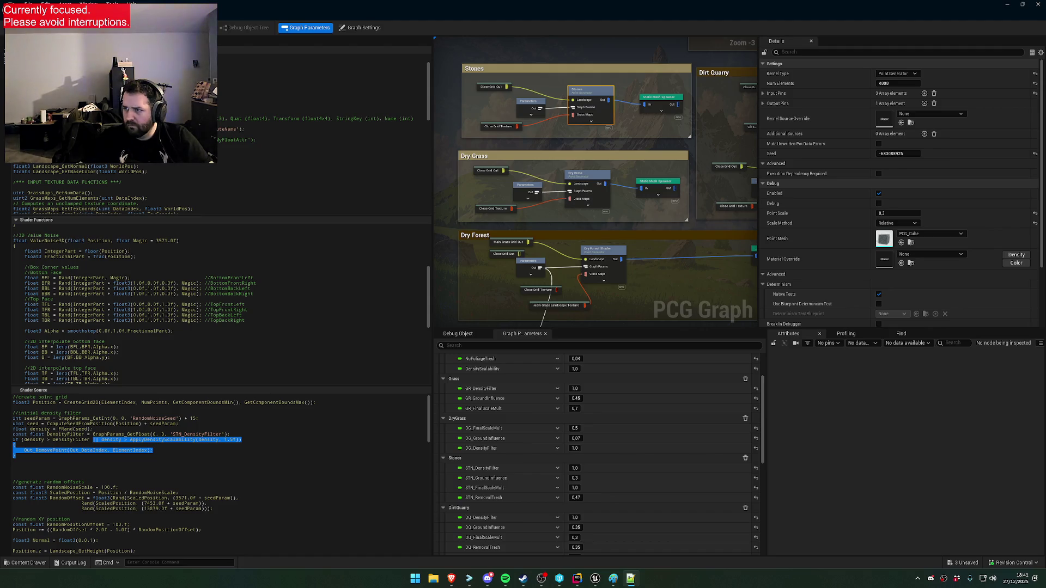
{"action": "mouse_move", "coordinate": [645, 255]}
{"action": "left_mouse_down"}
{"action": "mouse_move", "coordinate": [640, 191]}
{"action": "mouse_move", "coordinate": [625, 169]}
{"action": "left_mouse_up"}
{"action": "left_click", "coordinate": [606, 150]}
{"action": "scroll", "coordinate": [132, 467], "scroll_direction": "down", "scroll_amount": 3}
{"action": "scroll", "coordinate": [132, 466], "scroll_direction": "up", "scroll_amount": 10}
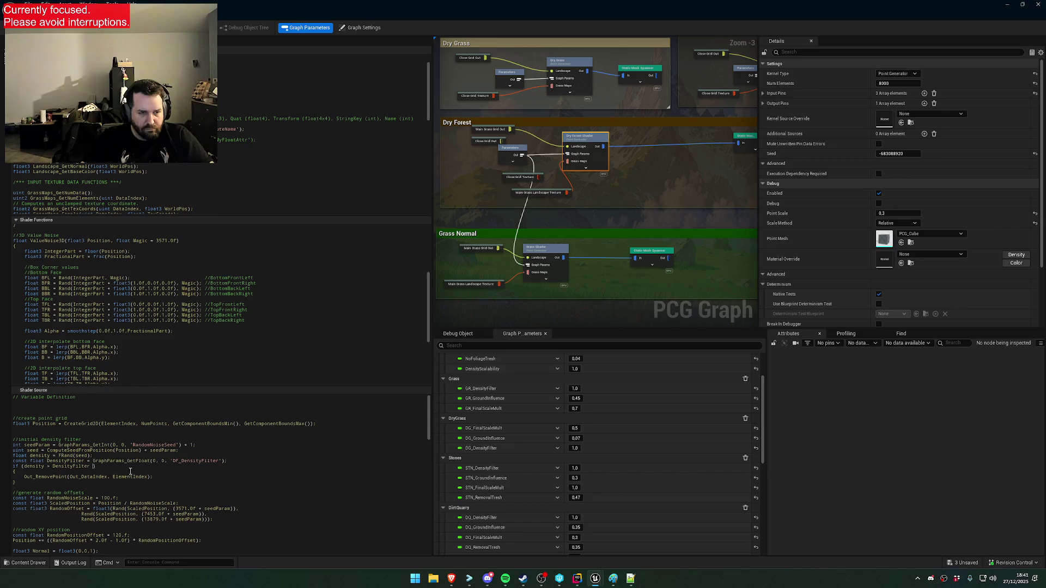
{"action": "mouse_move", "coordinate": [154, 478]}
{"action": "left_mouse_down"}
{"action": "mouse_move", "coordinate": [87, 478]}
{"action": "mouse_move", "coordinate": [95, 468]}
{"action": "left_mouse_up"}
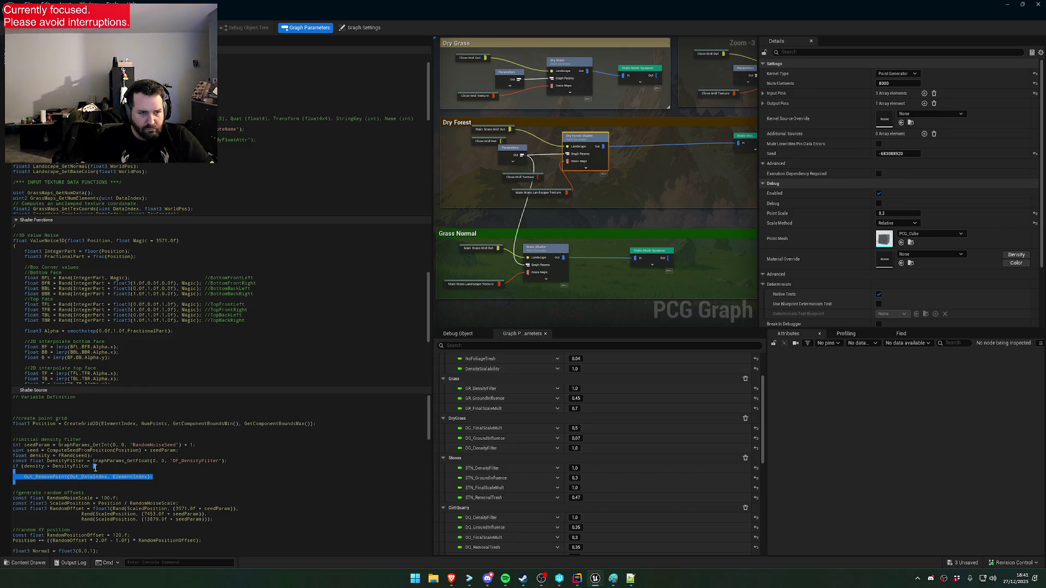
{"action": "key", "text": "ctrl+v"}
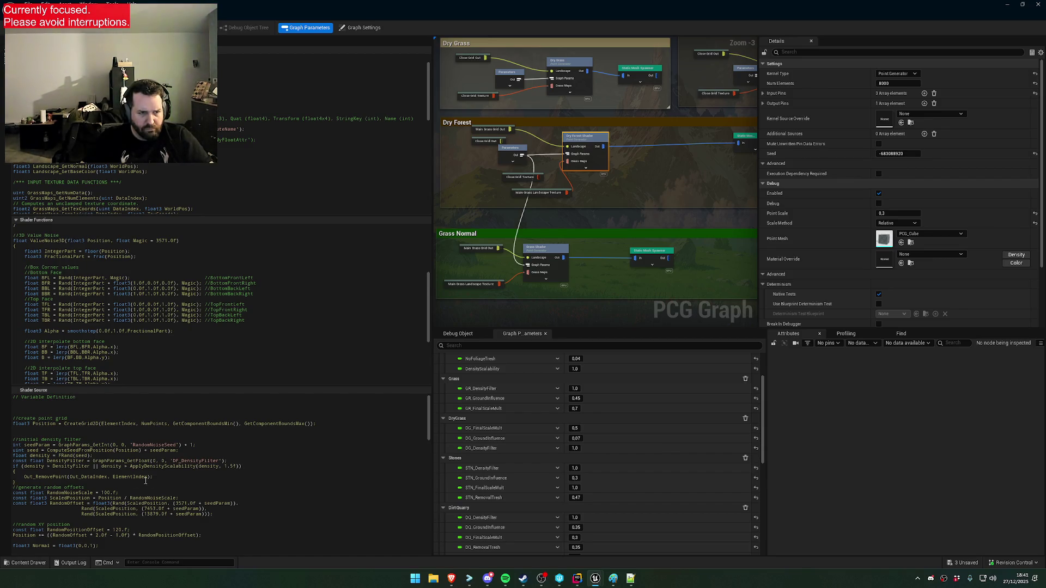
{"action": "key", "text": "Return"}
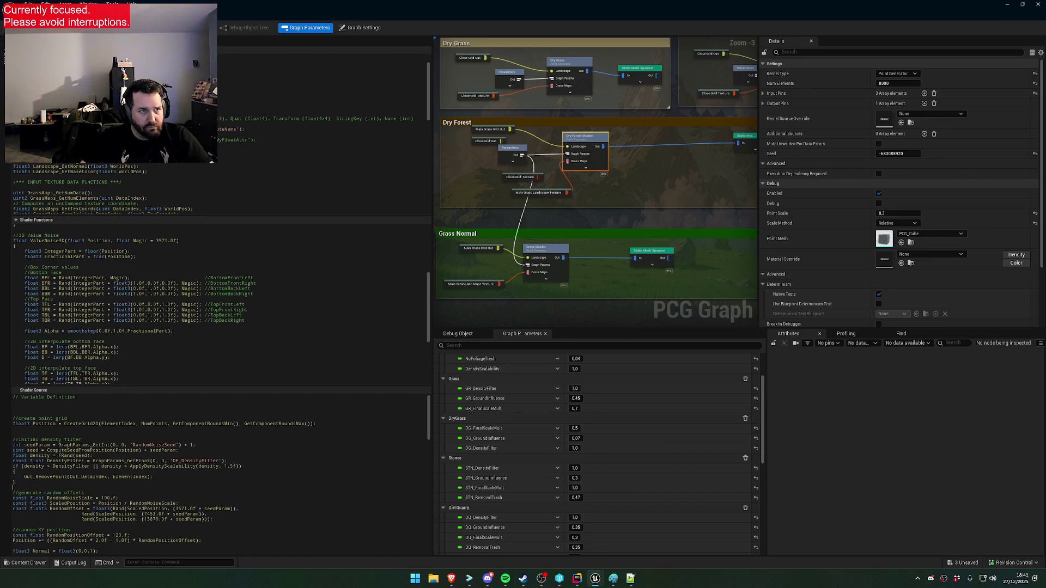
{"action": "key", "text": "ctrl+s"}
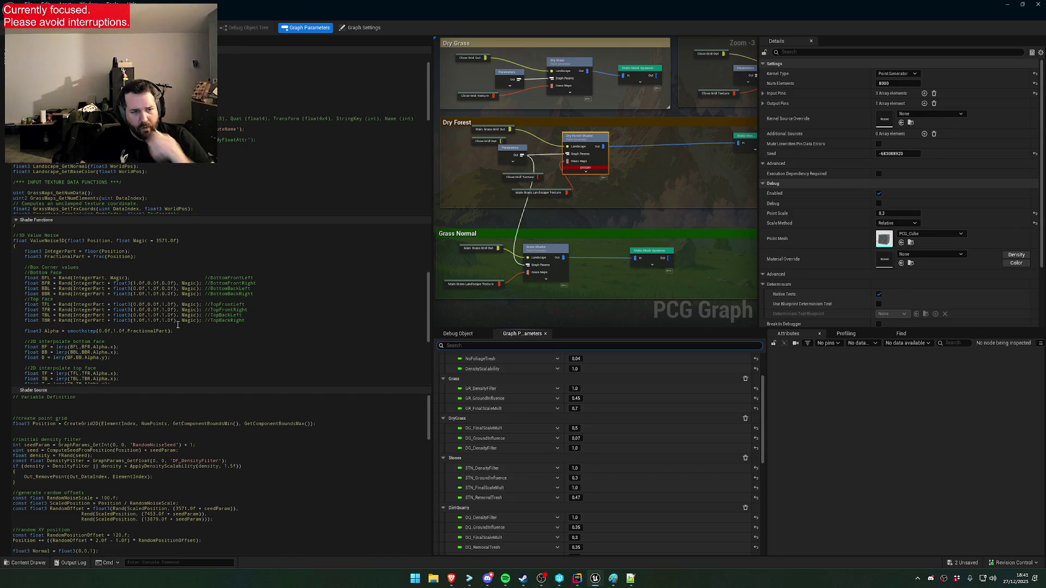
Paste ApplyDensityScalability after FBMNoise in Dry Forest's shader functions and recompile
{"action": "scroll", "coordinate": [234, 291], "scroll_direction": "down", "scroll_amount": 7}
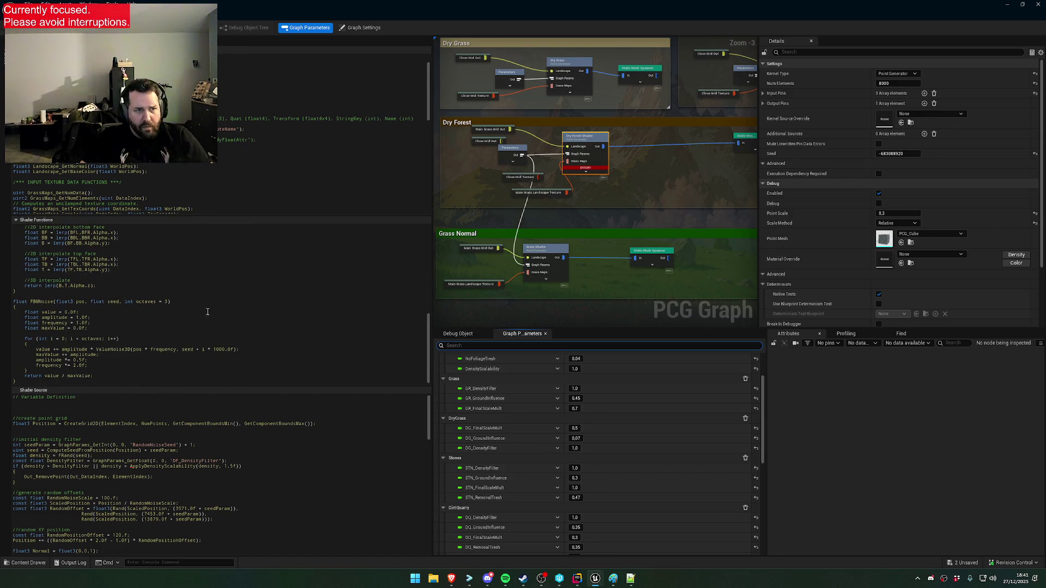
{"action": "scroll", "coordinate": [213, 191], "scroll_direction": "down", "scroll_amount": 3}
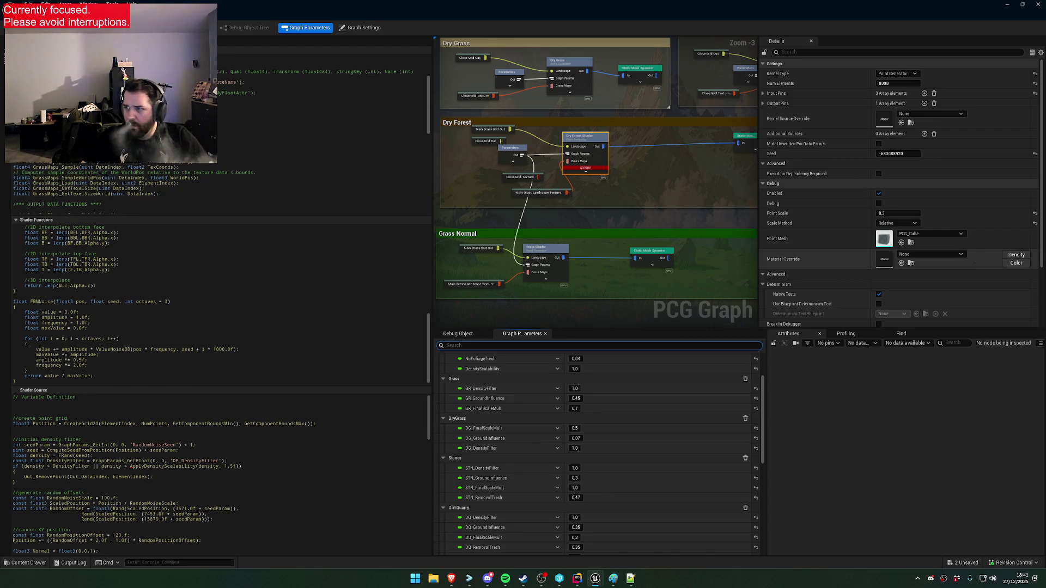
{"action": "key", "text": "alt+Tab"}
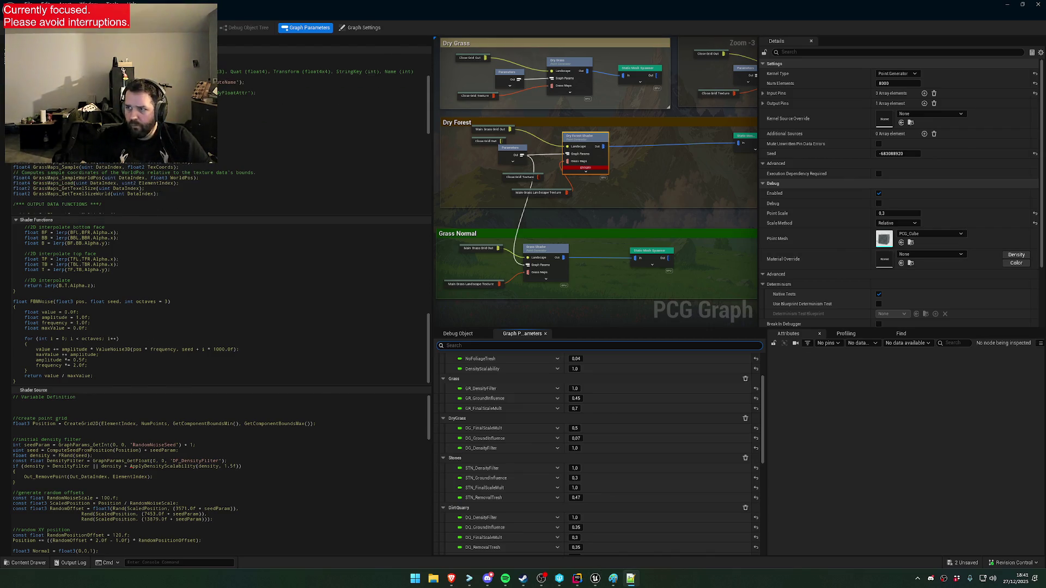
{"action": "left_click", "coordinate": [108, 381]}
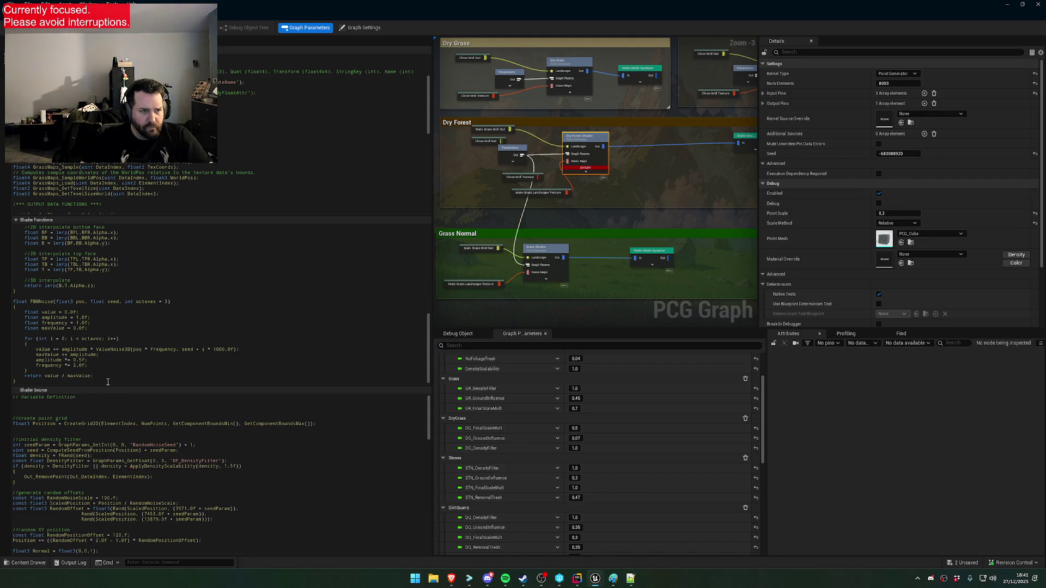
{"action": "key", "text": "ctrl+v"}
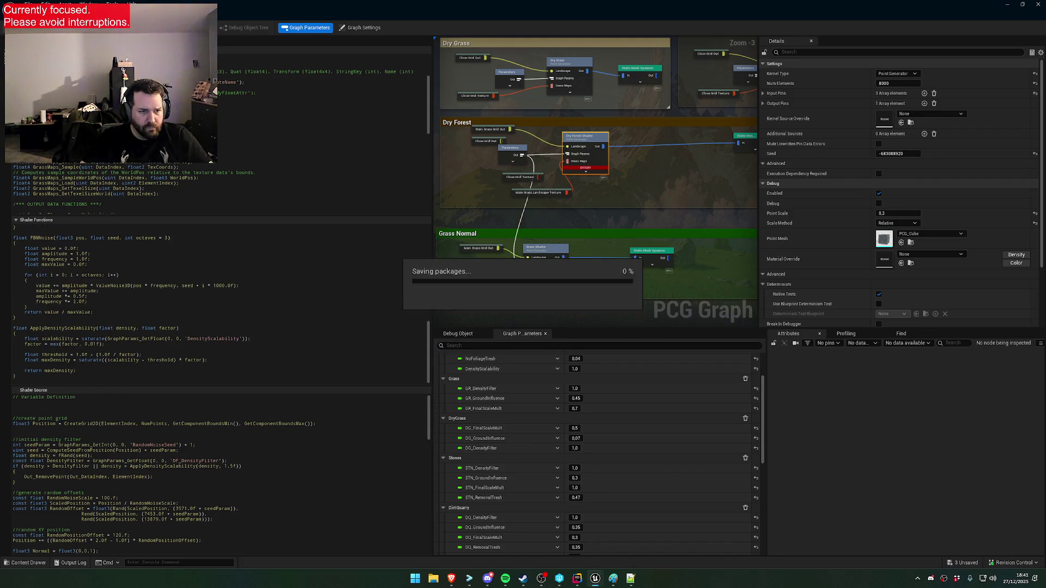
{"action": "key", "text": "ctrl+s"}
{"action": "left_click_drag", "start_coordinate": [602, 174], "coordinate": [603, 258]}
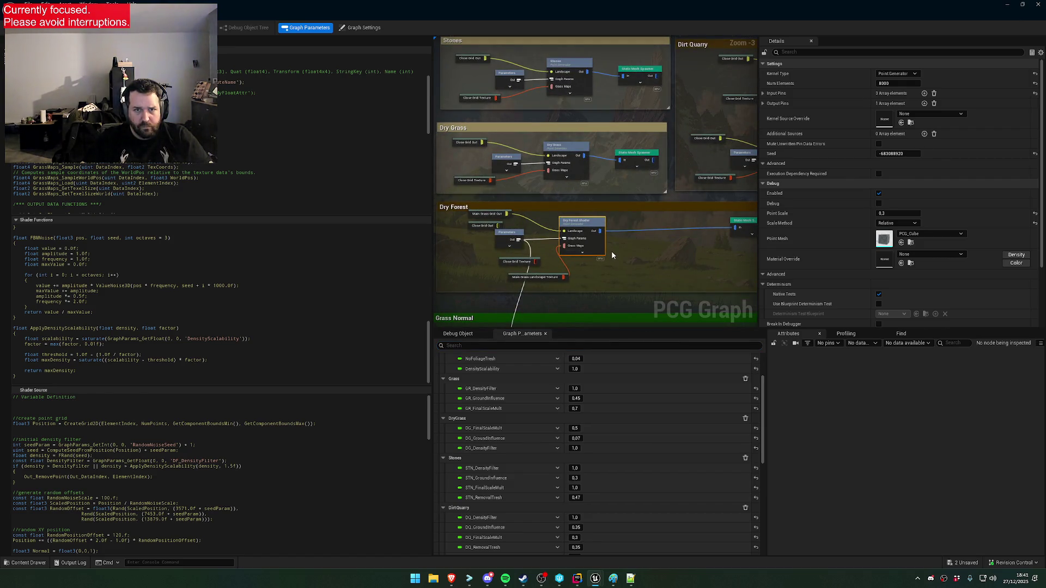
Select the Dry Grass shader, undoing an accidental duplicate ApplyDensityScalability paste
{"action": "scroll", "coordinate": [610, 242], "scroll_direction": "up", "scroll_amount": 3}
{"action": "mouse_move", "coordinate": [582, 182]}
{"action": "left_mouse_down"}
{"action": "mouse_move", "coordinate": [639, 204]}
{"action": "mouse_move", "coordinate": [711, 280]}
{"action": "left_mouse_up"}
{"action": "left_click", "coordinate": [665, 200]}
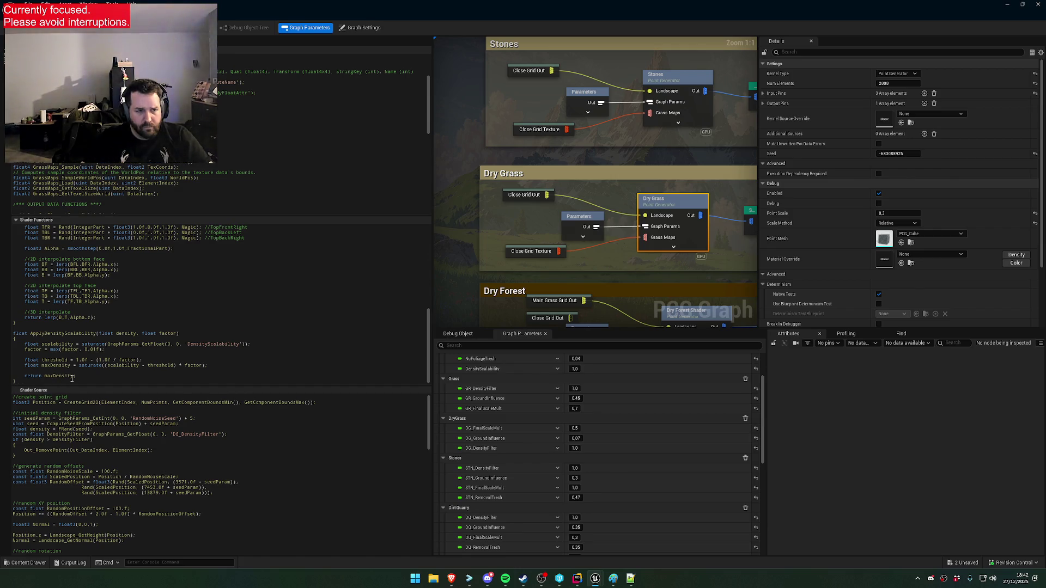
{"action": "key", "text": "ctrl+v"}
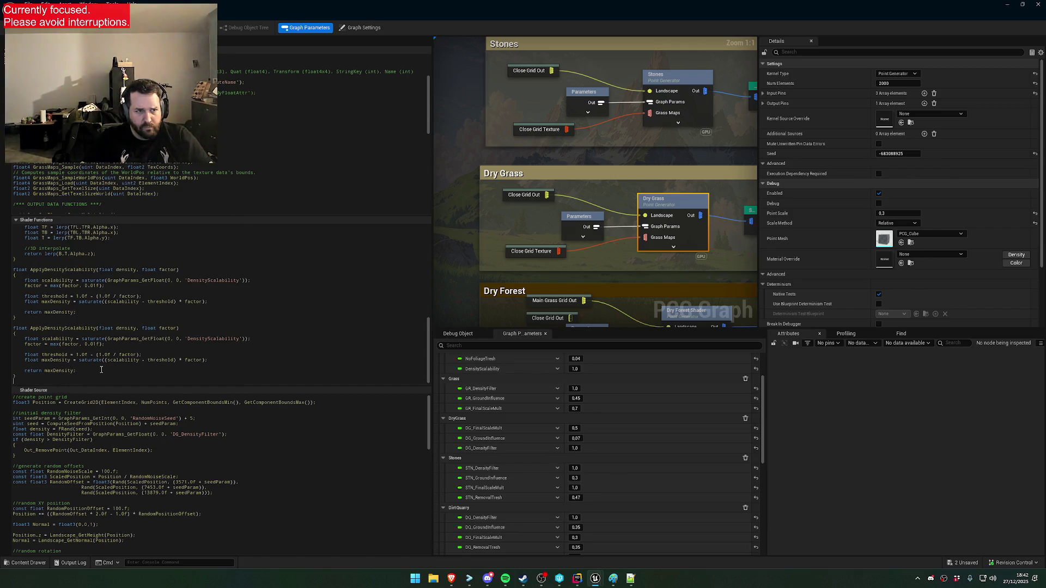
{"action": "key", "text": "ctrl+z"}
{"action": "key", "text": "ctrl+z"}
{"action": "key", "text": "ctrl+z"}
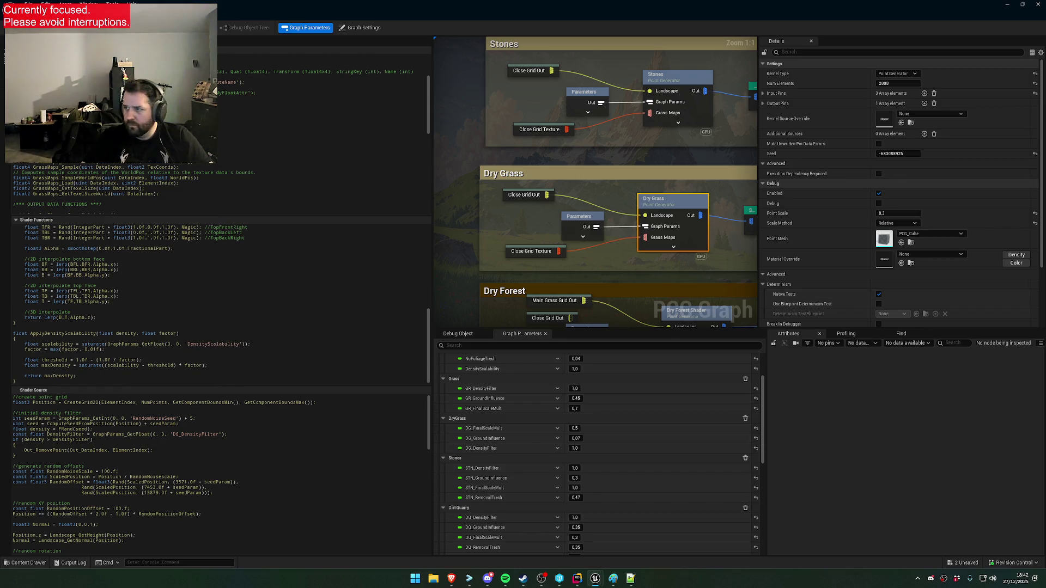
Add '|| density > ApplyDensityScalability(density, 1.5f)' to Dry Grass's density condition and save
{"action": "key", "text": "alt+Tab"}
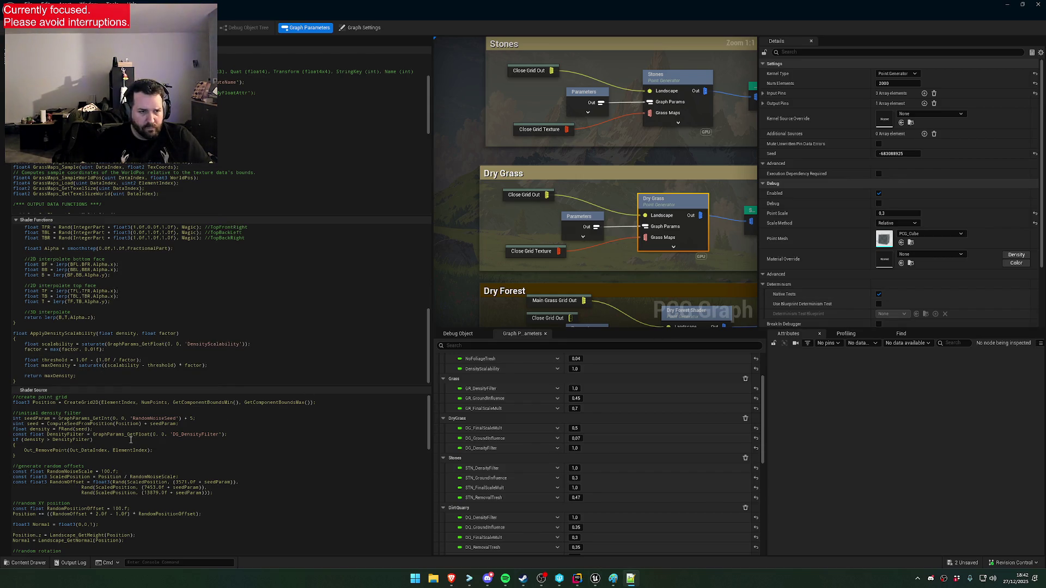
{"action": "left_click", "coordinate": [232, 435]}
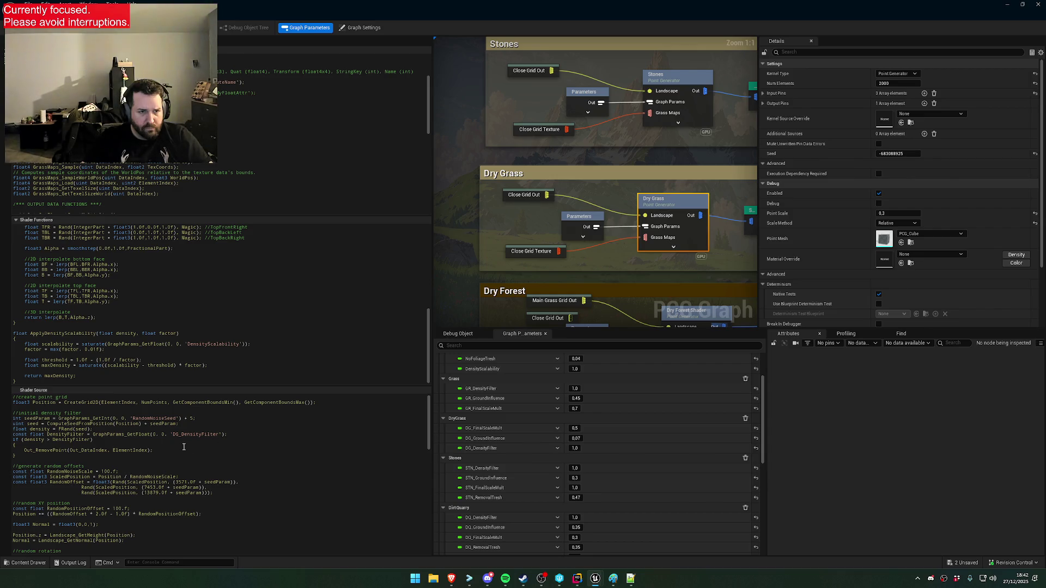
{"action": "left_click", "coordinate": [108, 441]}
{"action": "key", "text": "ctrl+v"}
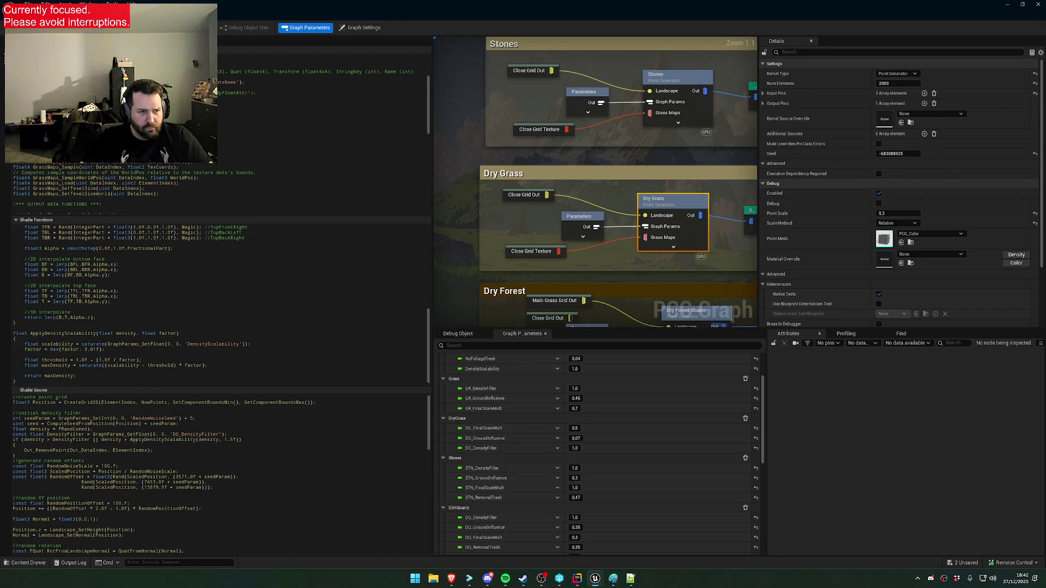
{"action": "key", "text": "Return"}
{"action": "key", "text": "ctrl+s"}
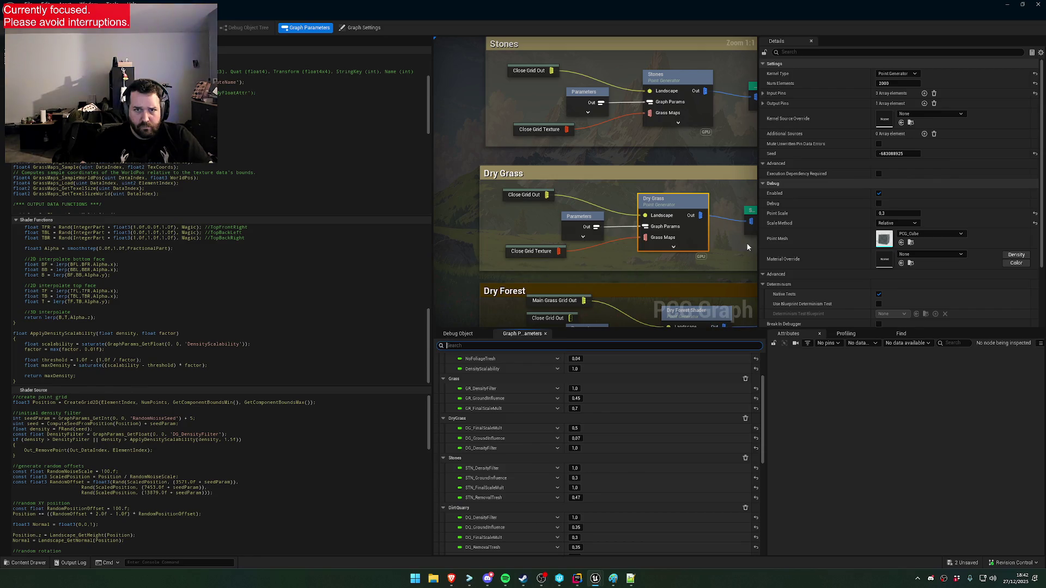
{"action": "scroll", "coordinate": [656, 155], "scroll_direction": "down", "scroll_amount": 4}
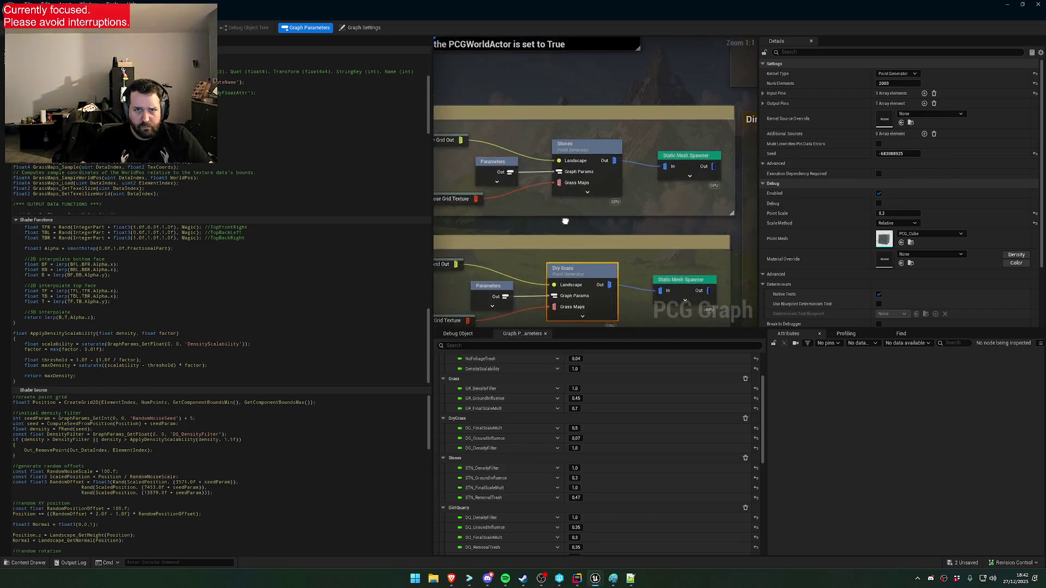
{"action": "scroll", "coordinate": [632, 206], "scroll_direction": "up", "scroll_amount": 4}
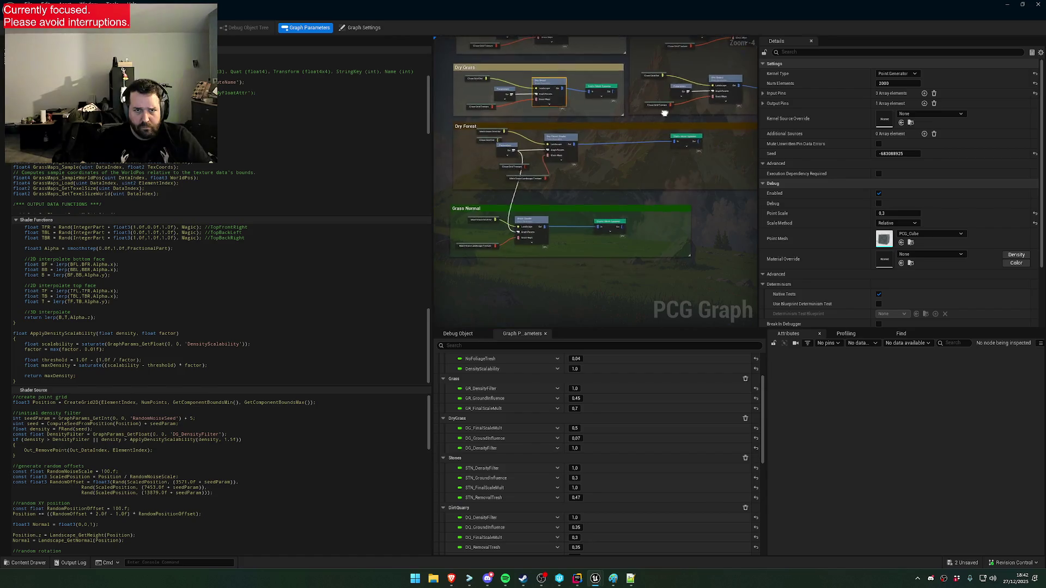
Bring the Dirt Quarry group into view and show its shader code
{"action": "left_click", "coordinate": [590, 184]}
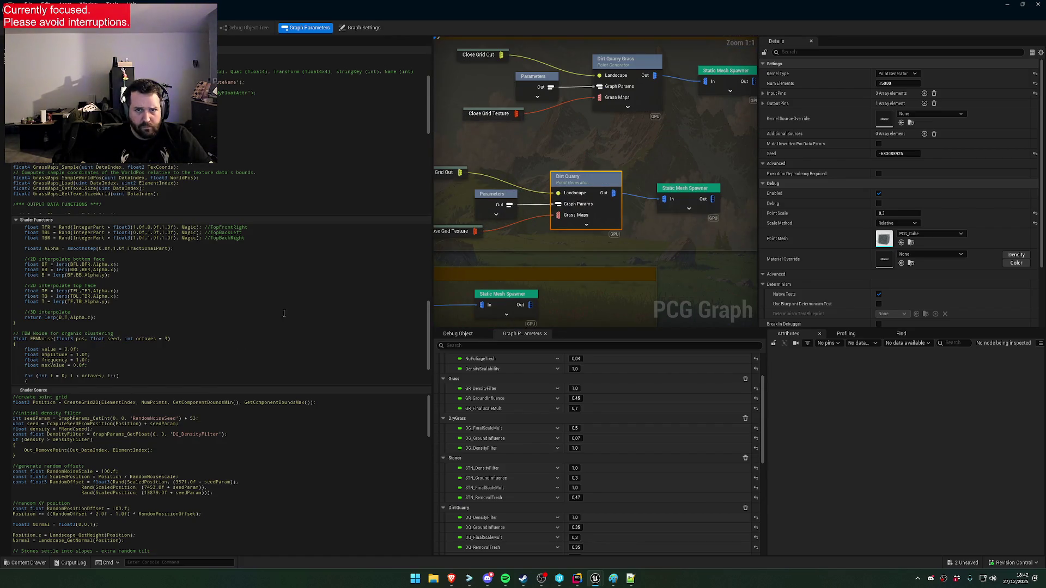
{"action": "left_click_drag", "start_coordinate": [550, 149], "coordinate": [610, 180]}
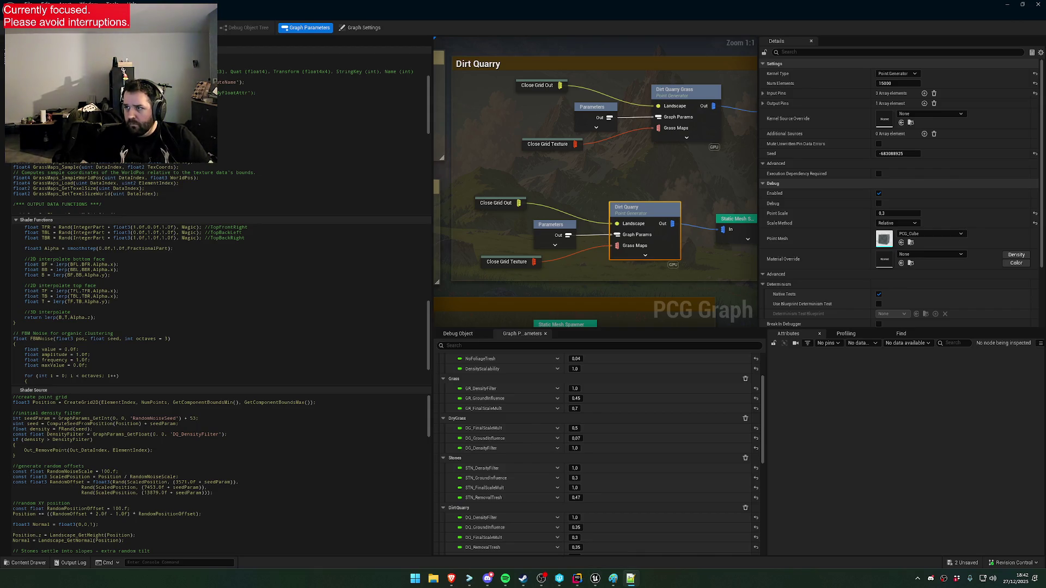
{"action": "scroll", "coordinate": [243, 302], "scroll_direction": "down", "scroll_amount": 2}
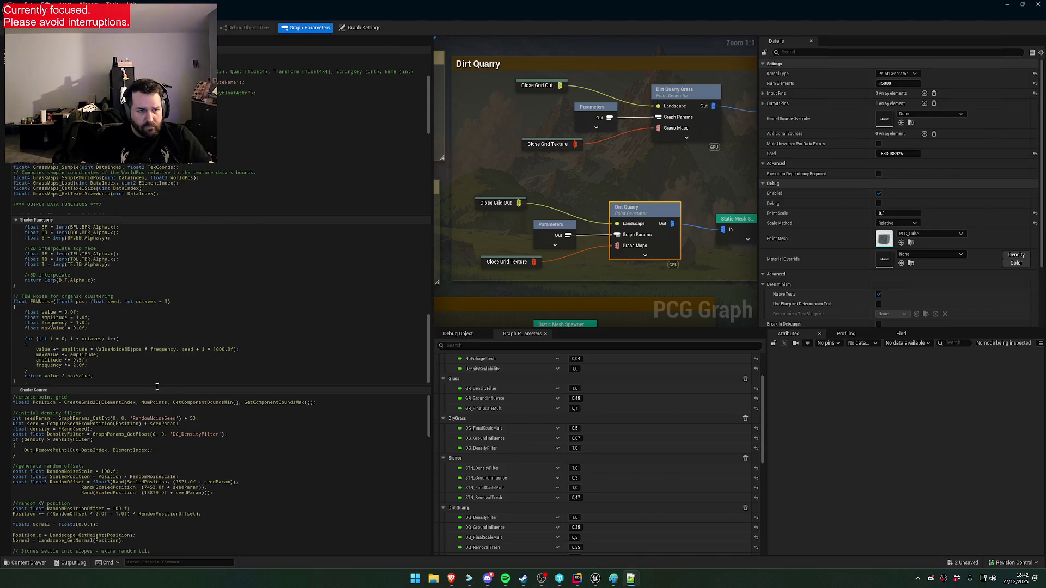
{"action": "scroll", "coordinate": [159, 383], "scroll_direction": "down", "scroll_amount": 3}
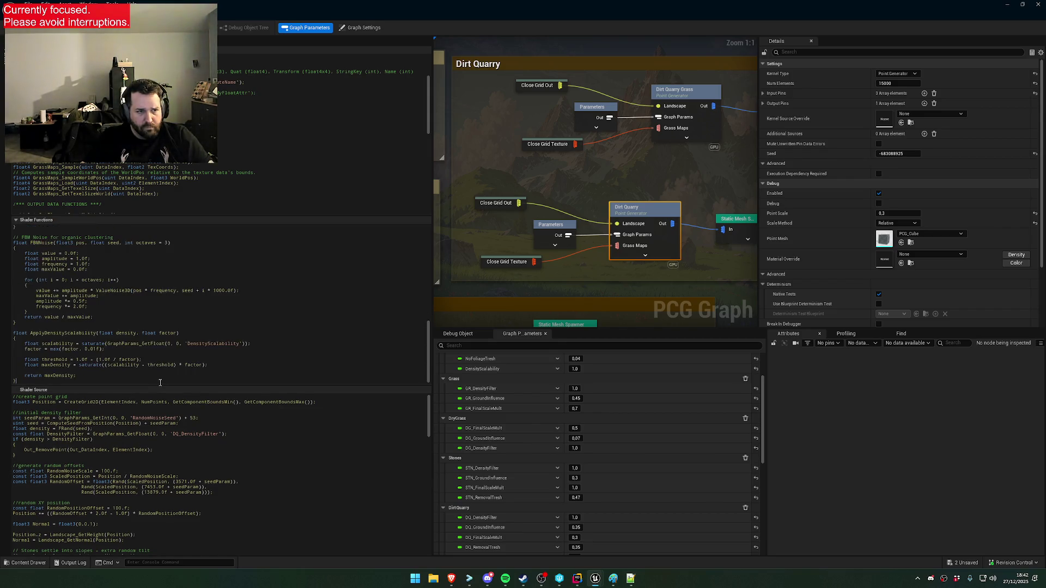
{"action": "left_click", "coordinate": [631, 578]}
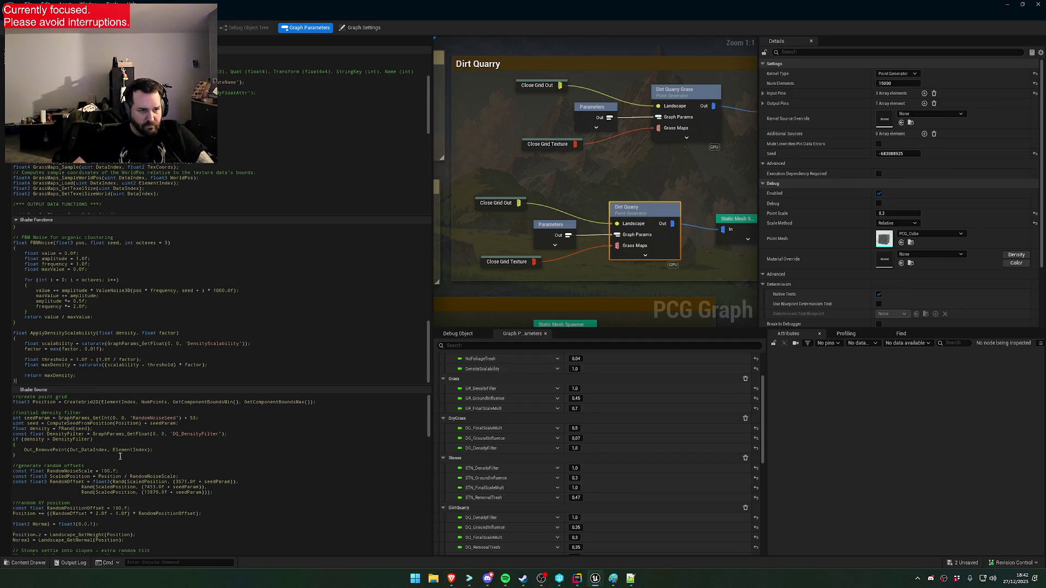
Paste the scalability density check into Dirt Quarry's if-block with factor 2.f and save
{"action": "left_click_drag", "start_coordinate": [87, 458], "coordinate": [91, 442]}
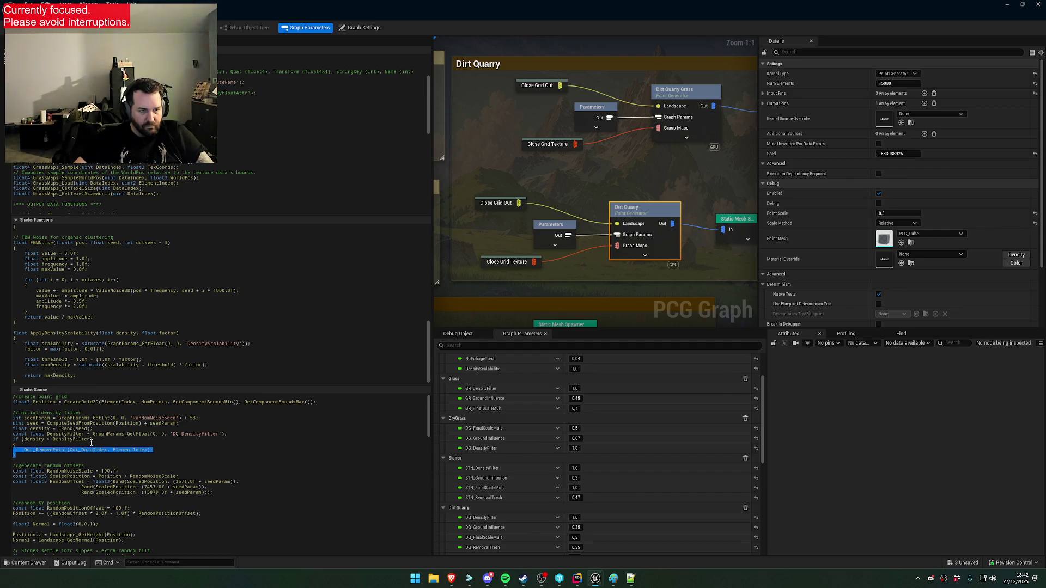
{"action": "key", "text": "ctrl+v"}
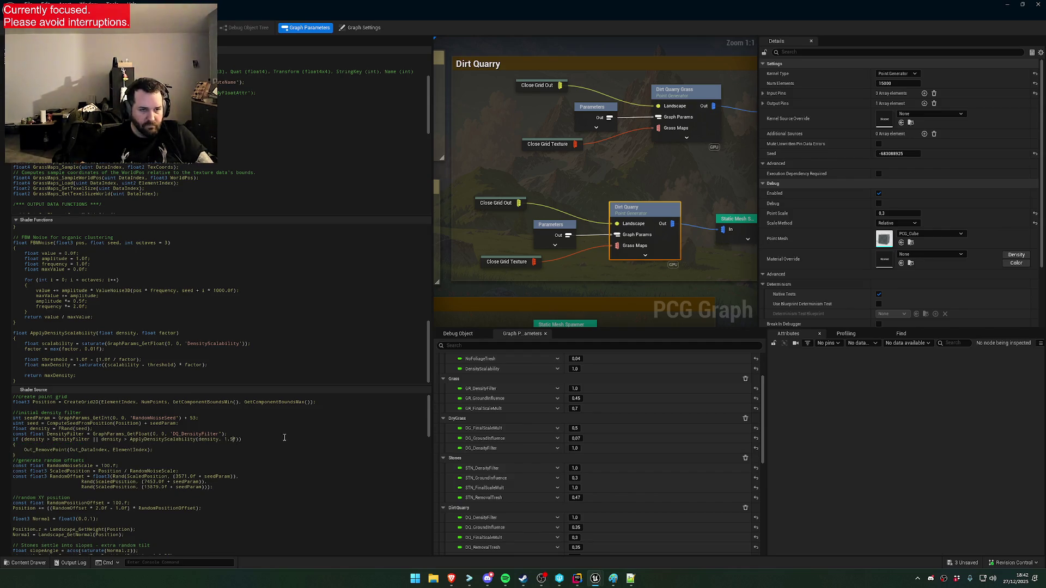
{"action": "left_click", "coordinate": [232, 439]}
{"action": "key", "text": "BackSpace"}
{"action": "key", "text": "BackSpace"}
{"action": "key", "text": "BackSpace"}
{"action": "type", "text": "2."}
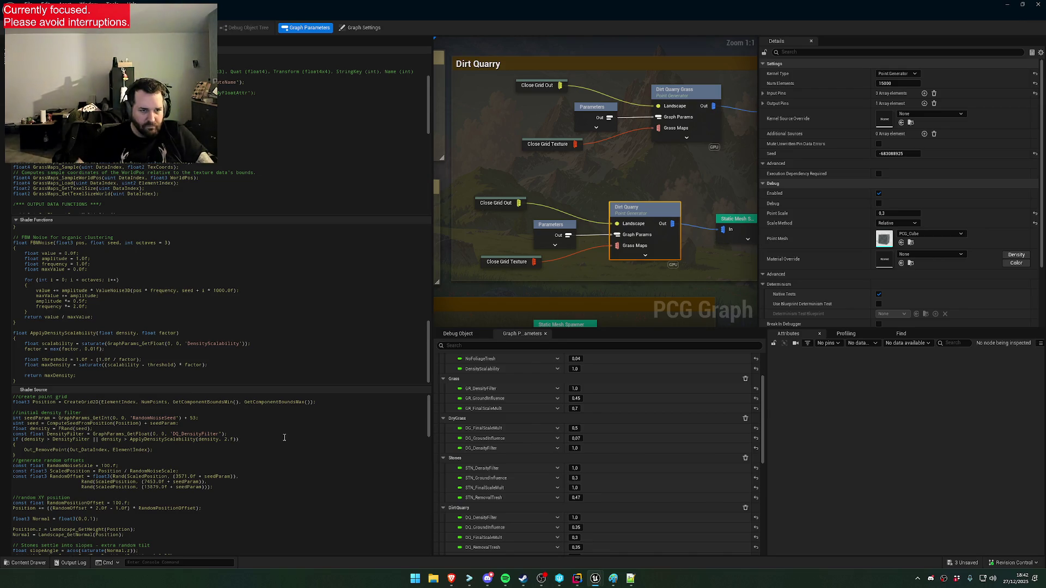
{"action": "key", "text": "BackSpace"}
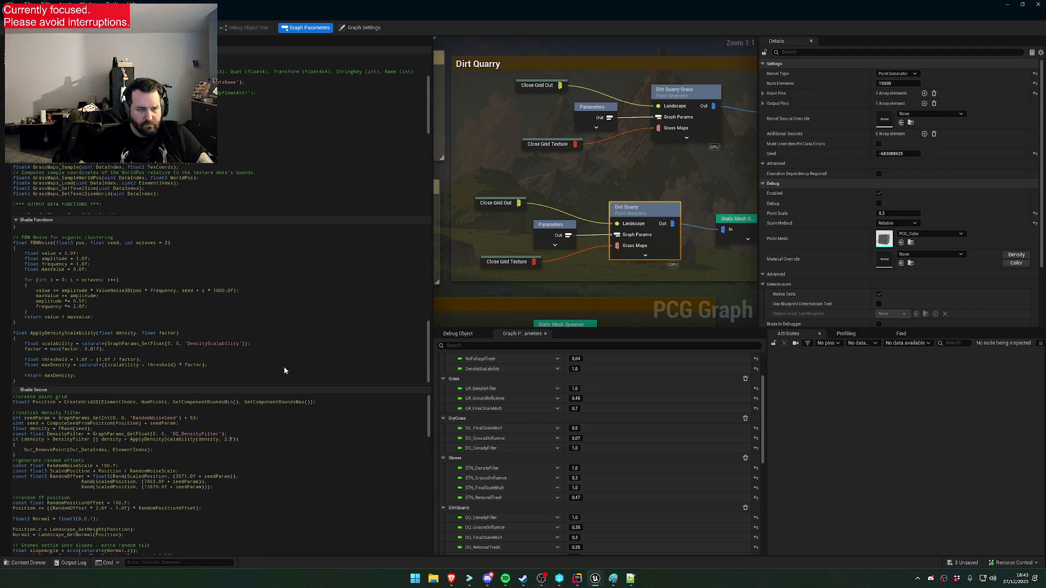
{"action": "key", "text": "ctrl+s"}
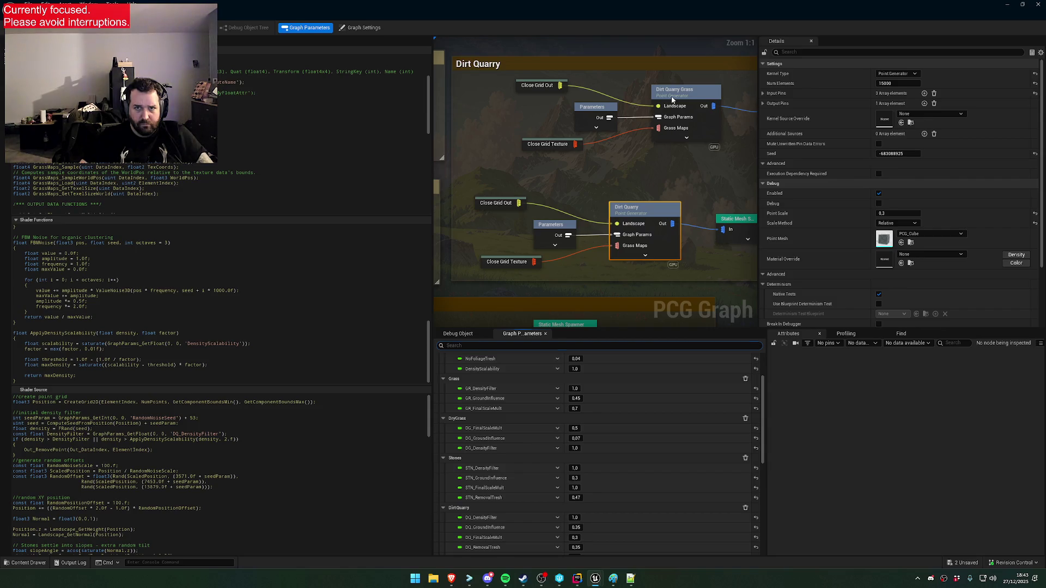
Paste ApplyDensityScalability after FBMNoise in the Dirt Quarry Grass shader functions
{"action": "left_click", "coordinate": [673, 99]}
{"action": "scroll", "coordinate": [161, 487], "scroll_direction": "up", "scroll_amount": 5}
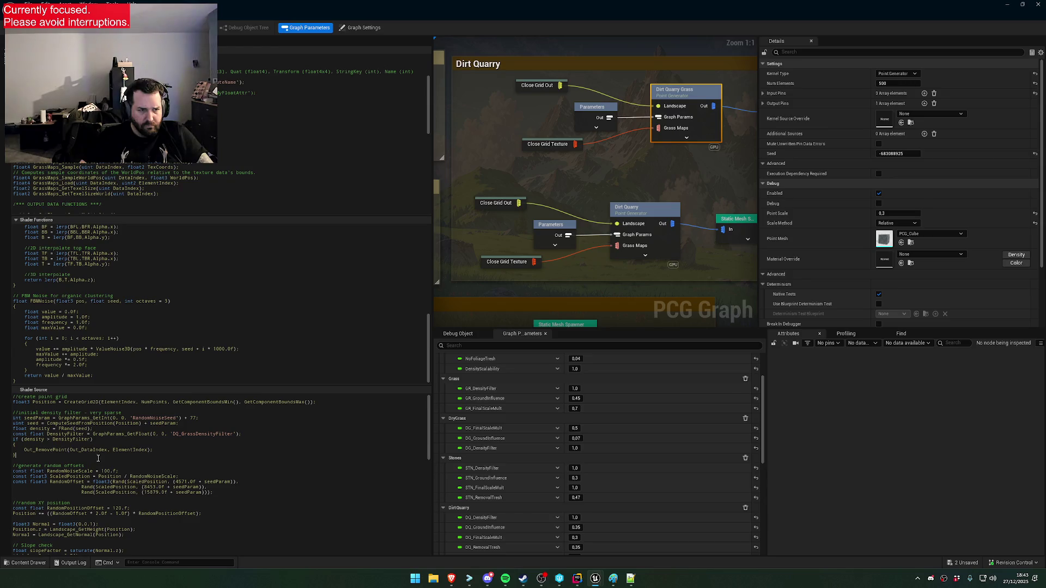
{"action": "key", "text": "Return"}
{"action": "key", "text": "Return"}
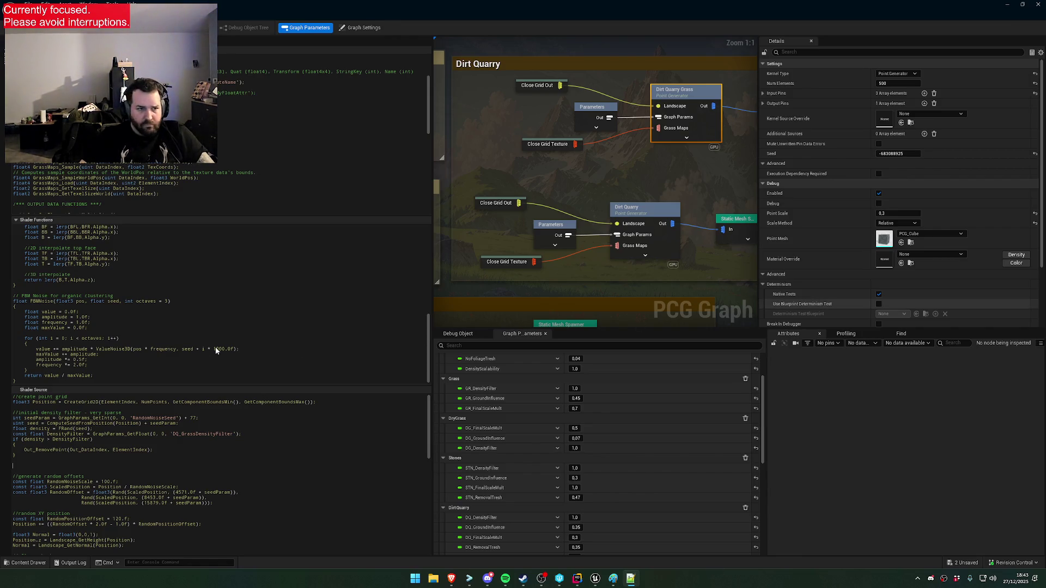
{"action": "left_click", "coordinate": [49, 380]}
{"action": "key", "text": "ctrl+v"}
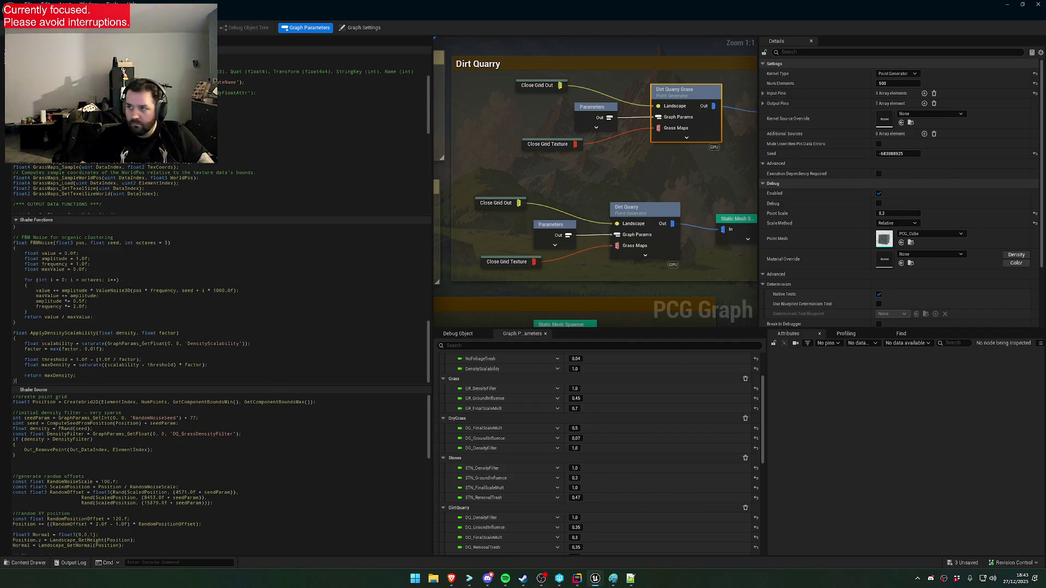
Replace Dirt Quarry Grass's density filter with the scalability check using factor 2
{"action": "left_click", "coordinate": [631, 578]}
{"action": "left_click", "coordinate": [595, 579]}
{"action": "key", "text": "ctrl+v"}
{"action": "left_click", "coordinate": [139, 458]}
{"action": "key", "text": "Delete"}
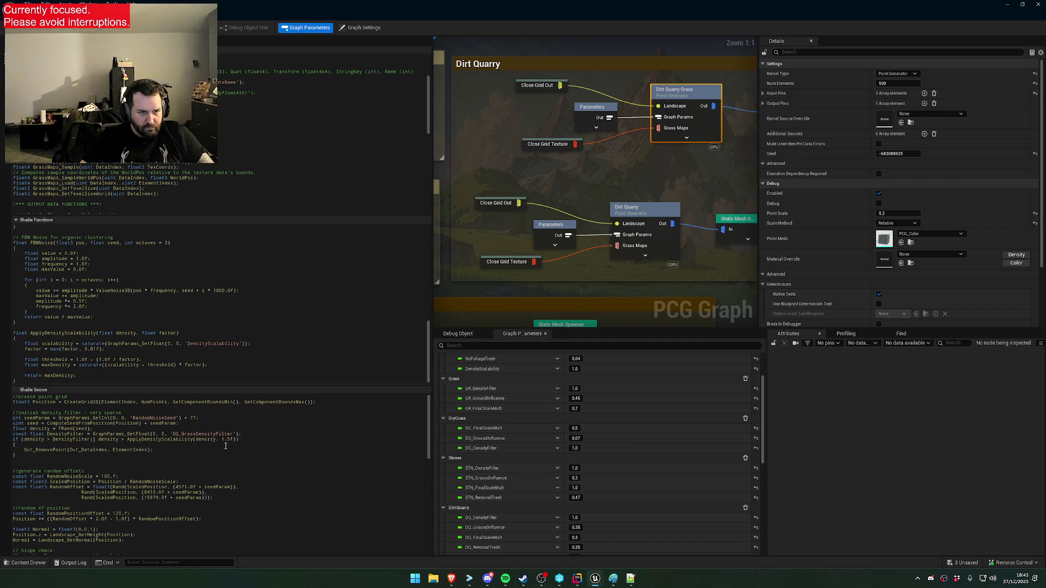
{"action": "left_click", "coordinate": [229, 439]}
{"action": "key", "text": "BackSpace"}
{"action": "key", "text": "BackSpace"}
{"action": "key", "text": "BackSpace"}
{"action": "type", "text": "2"}
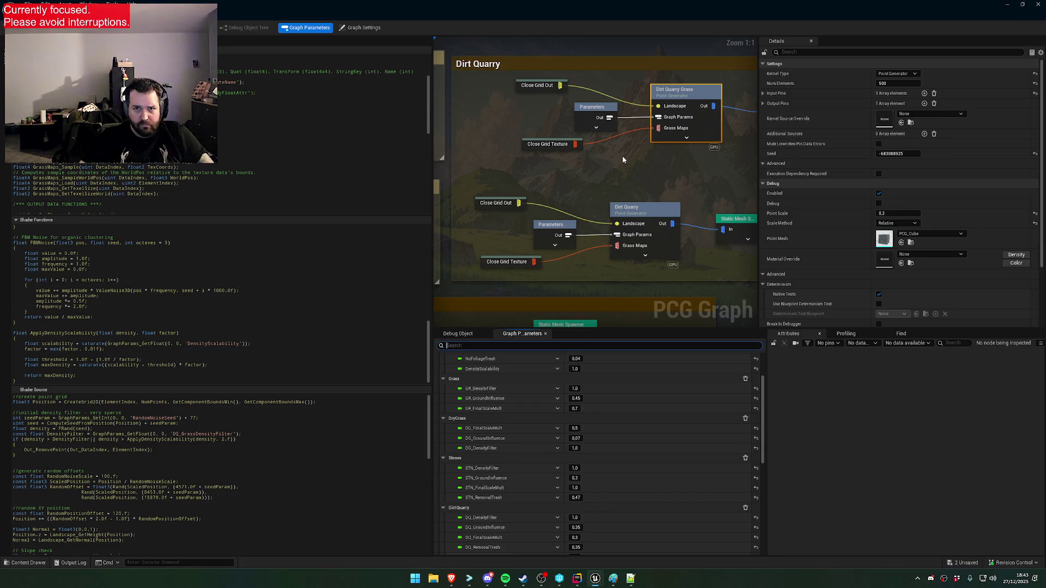
{"action": "scroll", "coordinate": [622, 156], "scroll_direction": "down", "scroll_amount": 1}
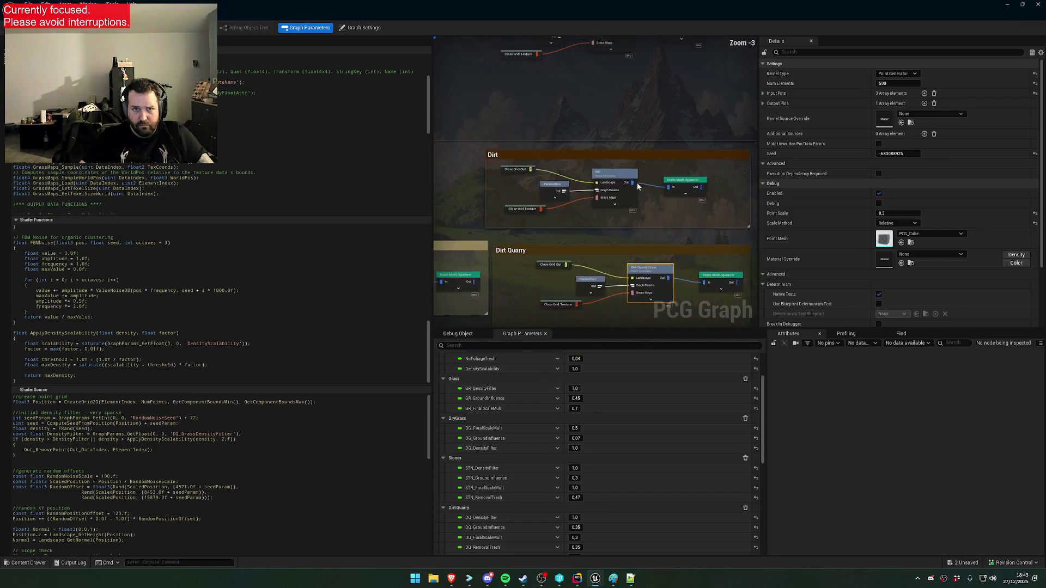
{"action": "scroll", "coordinate": [593, 148], "scroll_direction": "up", "scroll_amount": 1}
Show the Dirt shader's code and locate its density filter if-block
{"action": "left_click", "coordinate": [662, 195]}
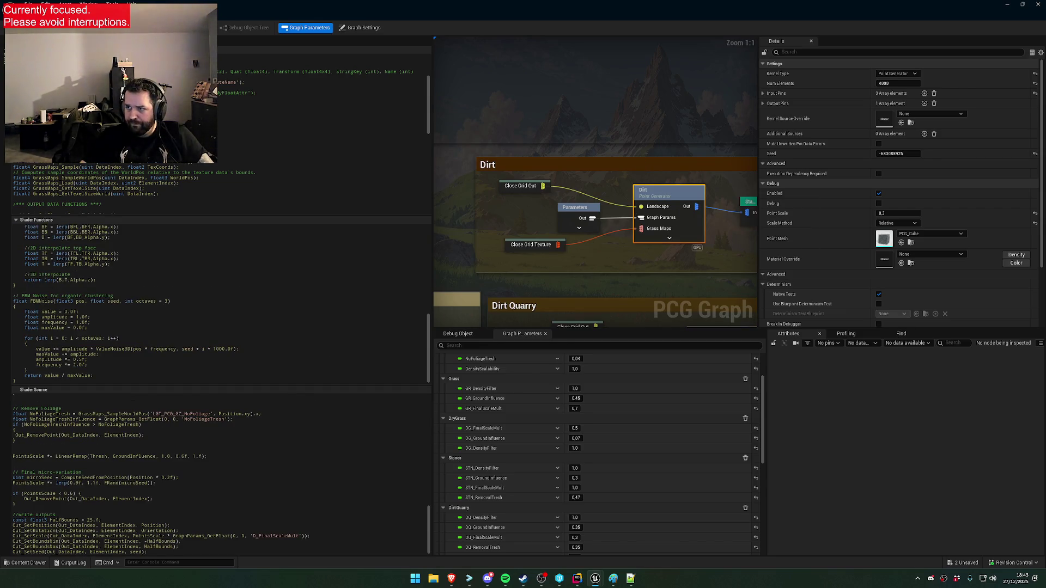
{"action": "left_click", "coordinate": [97, 361]}
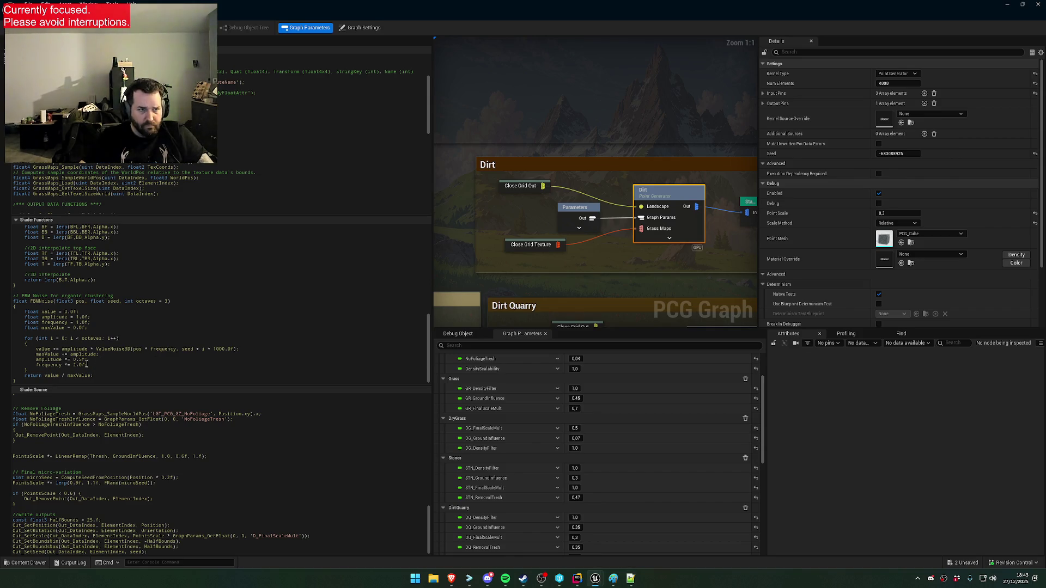
{"action": "scroll", "coordinate": [43, 382], "scroll_direction": "down", "scroll_amount": 4}
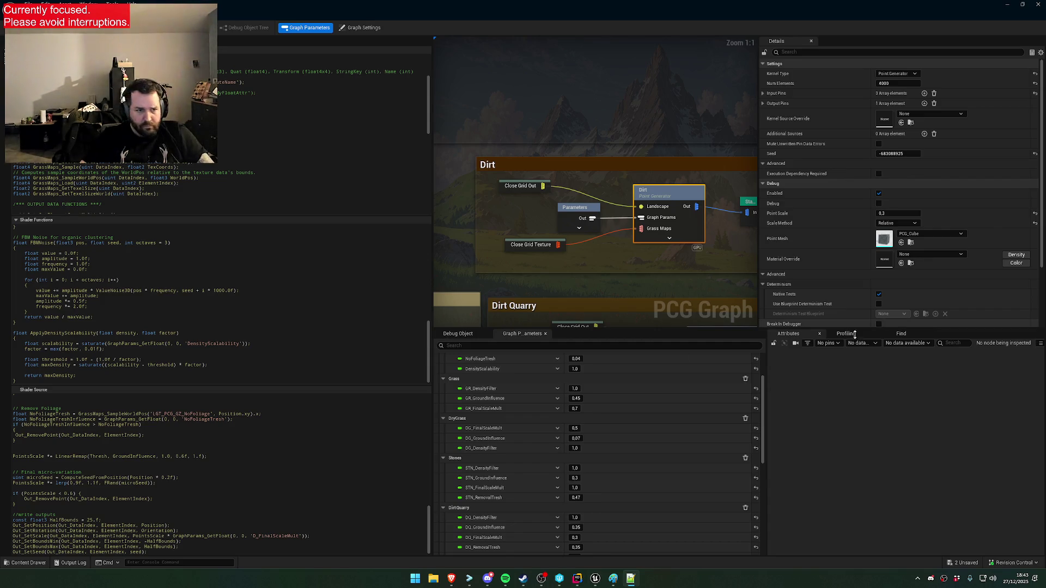
{"action": "left_click_drag", "start_coordinate": [13, 441], "coordinate": [137, 430]}
{"action": "scroll", "coordinate": [163, 452], "scroll_direction": "up", "scroll_amount": 10}
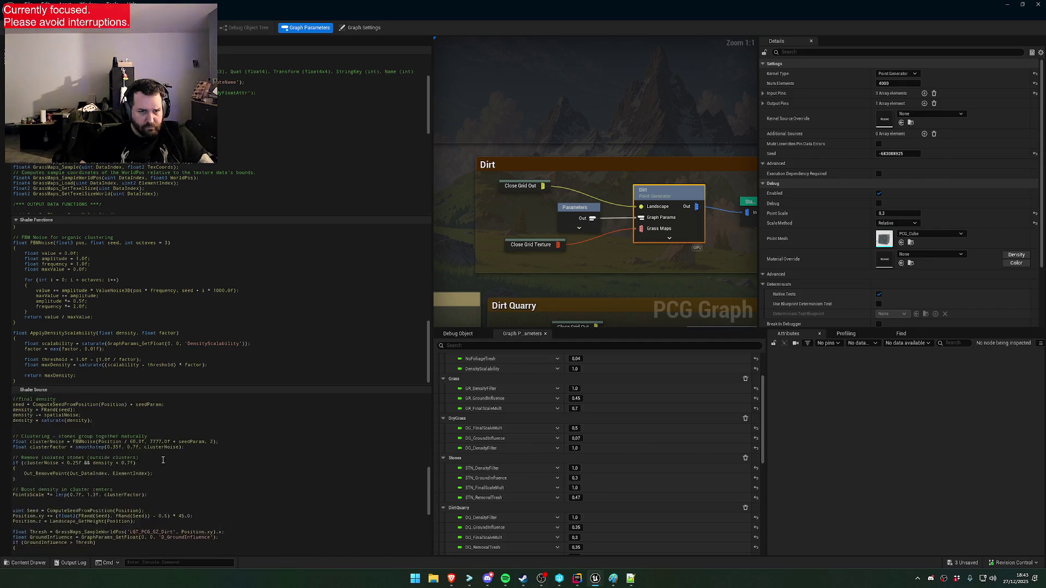
{"action": "scroll", "coordinate": [180, 468], "scroll_direction": "up", "scroll_amount": 4}
Replace Dirt's density if-block with the ApplyDensityScalability(density, 1.5f) condition
{"action": "mouse_move", "coordinate": [154, 450]}
{"action": "left_mouse_down"}
{"action": "mouse_move", "coordinate": [13, 456]}
{"action": "mouse_move", "coordinate": [136, 450]}
{"action": "mouse_move", "coordinate": [92, 441]}
{"action": "left_mouse_up"}
{"action": "left_click", "coordinate": [84, 461]}
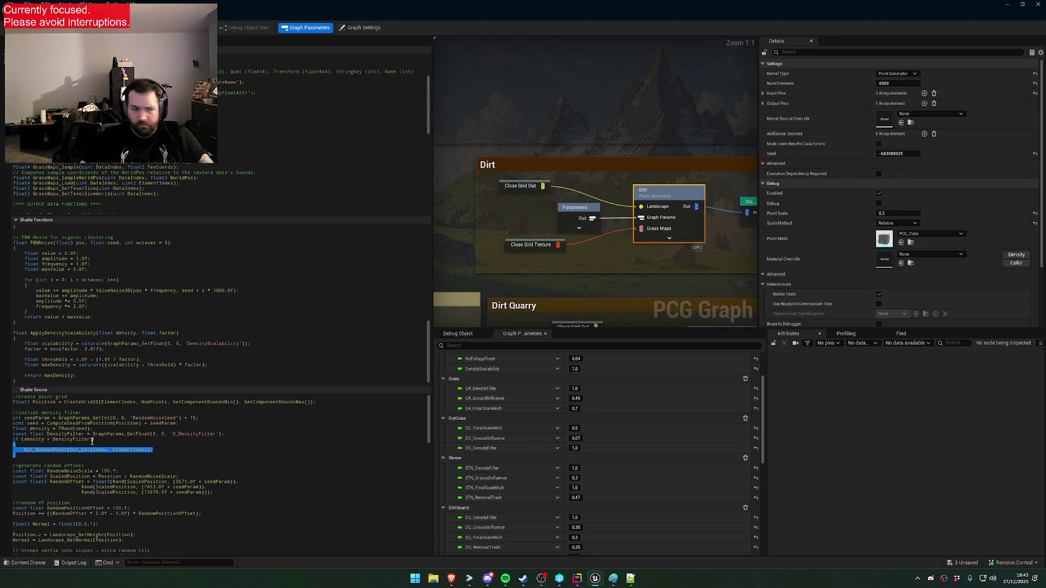
{"action": "key", "text": "Delete"}
{"action": "key", "text": "ctrl+v"}
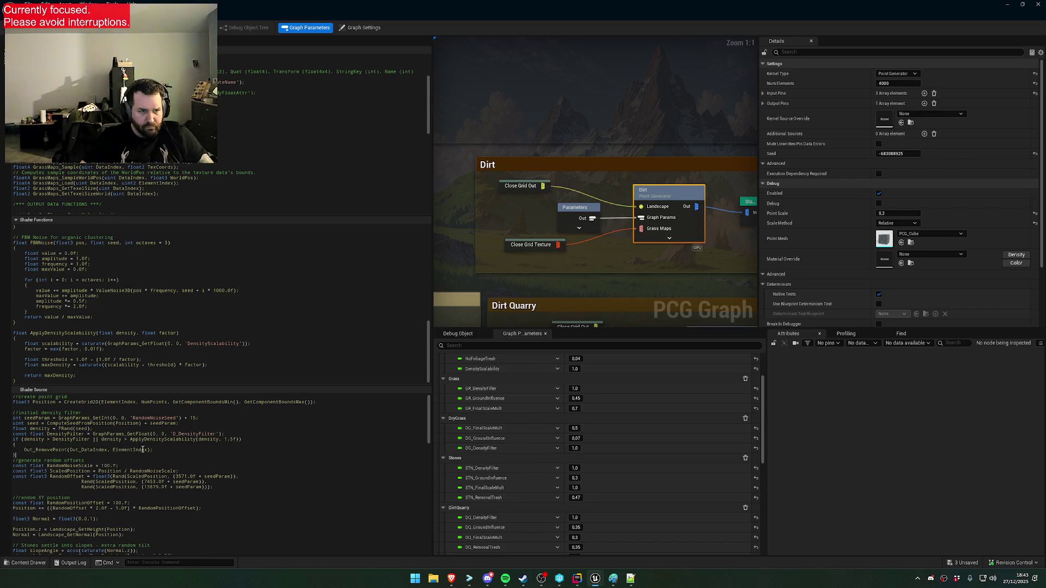
{"action": "key", "text": "Return"}
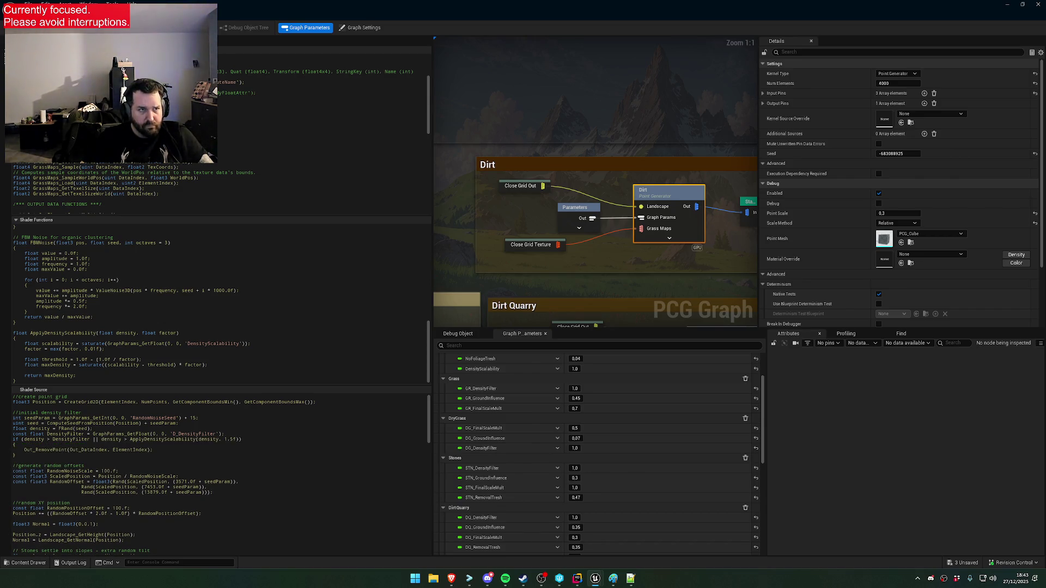
{"action": "scroll", "coordinate": [560, 172], "scroll_direction": "down", "scroll_amount": 5}
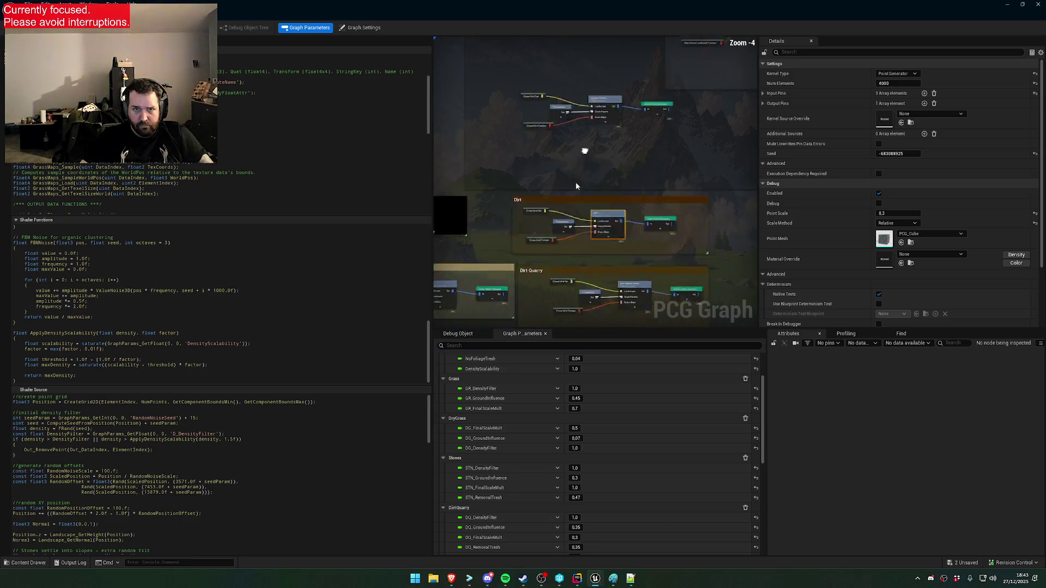
{"action": "scroll", "coordinate": [586, 157], "scroll_direction": "up", "scroll_amount": 5}
Paste the factor-1.5 scalability density check into the Burned Stones Shader Source
{"action": "left_click", "coordinate": [593, 178]}
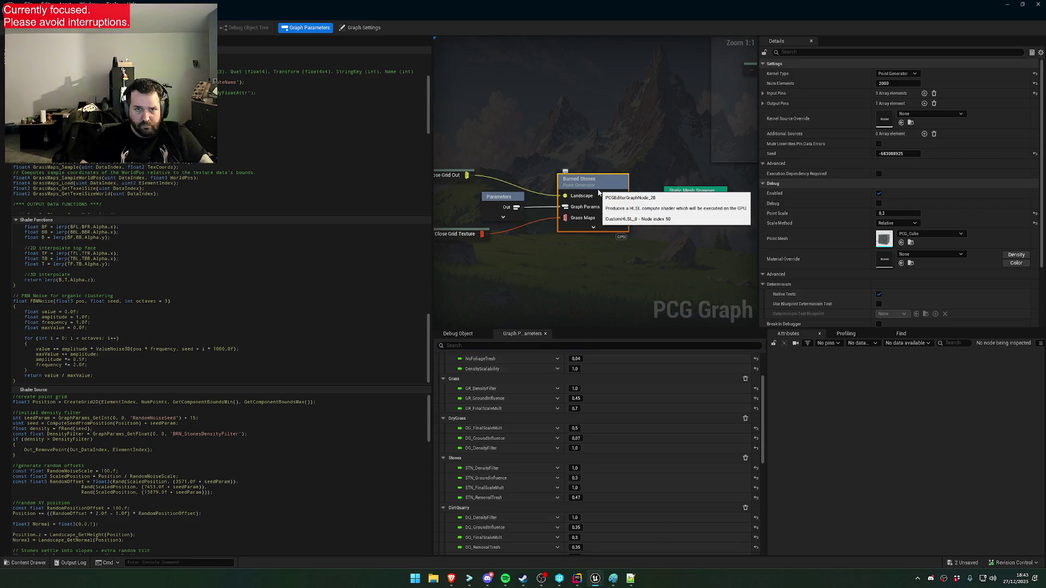
{"action": "left_click_drag", "start_coordinate": [91, 457], "coordinate": [91, 441]}
{"action": "key", "text": "ctrl+v"}
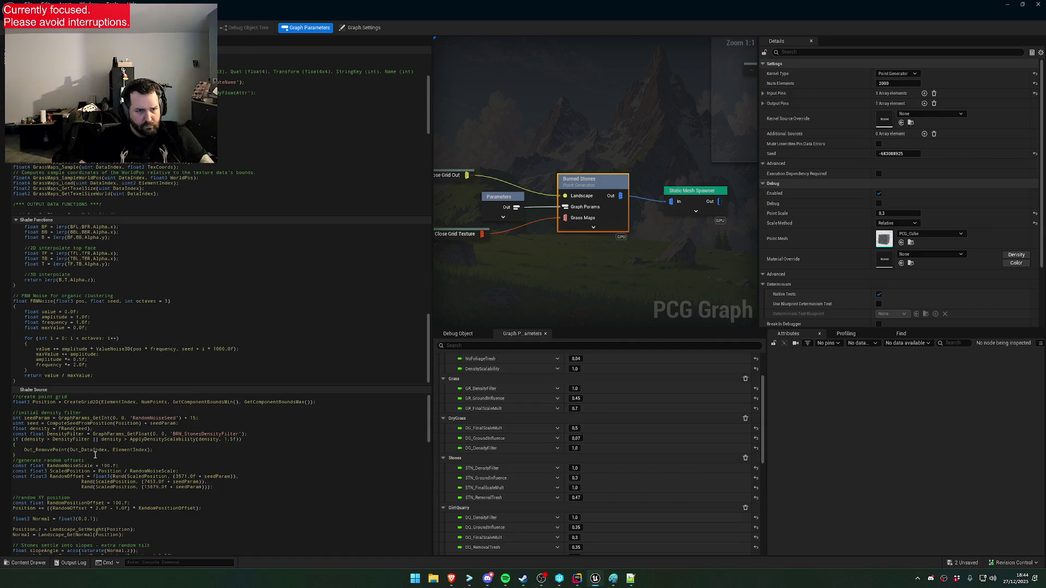
{"action": "key", "text": "Return"}
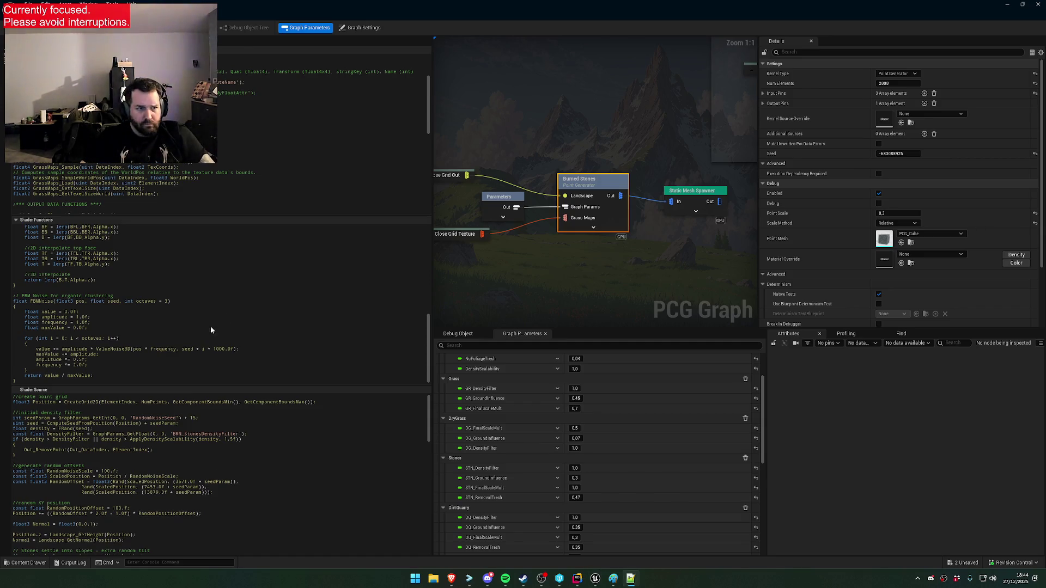
Paste ApplyDensityScalability after FBMNoise in Burned Stones and recompile
{"action": "left_click", "coordinate": [105, 381]}
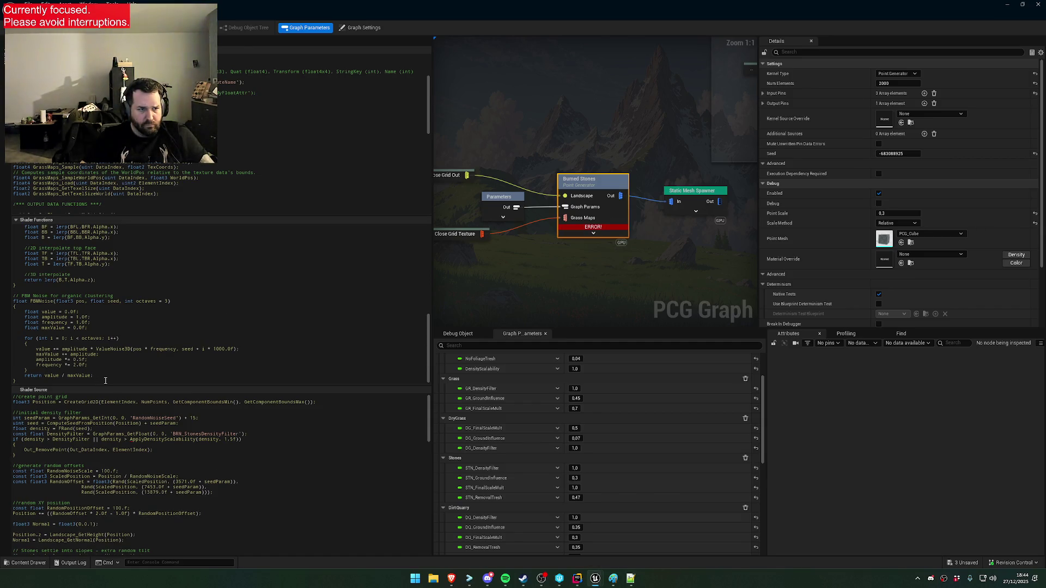
{"action": "key", "text": "Return"}
{"action": "type", "text": "float ApplyDensityScalability(float density, float factor) {     float scalability = saturate(GraphParams_GetFloat(0, 0, 'DensityScalability'));     factor = max(factor, 0.01f);      float threshold = 1.0f - (1.0f / factor);     float maxDensity = saturate((scalability - threshold) * factor);      return maxDensity; }"}
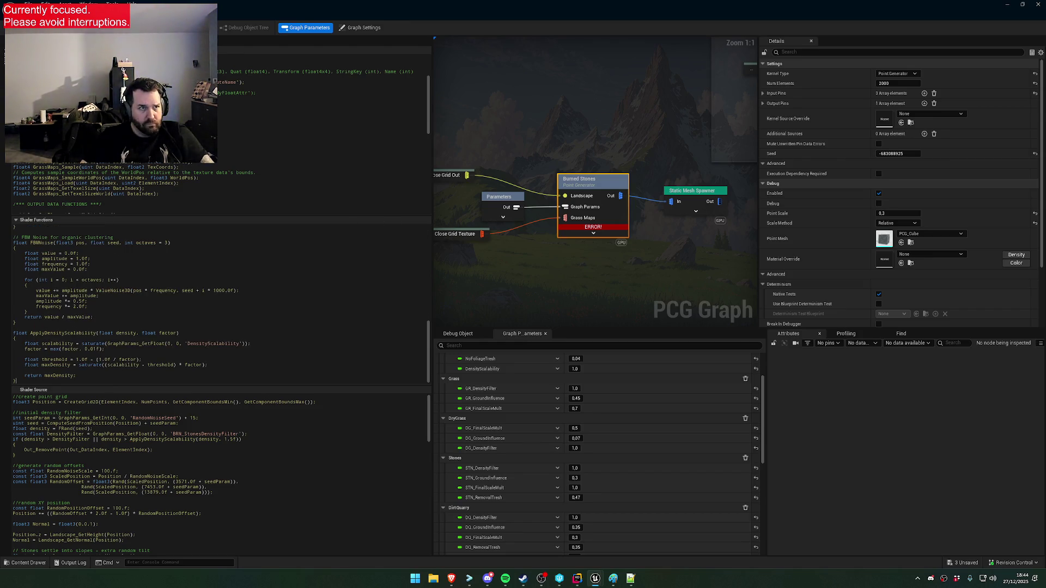
{"action": "key", "text": "ctrl+s"}
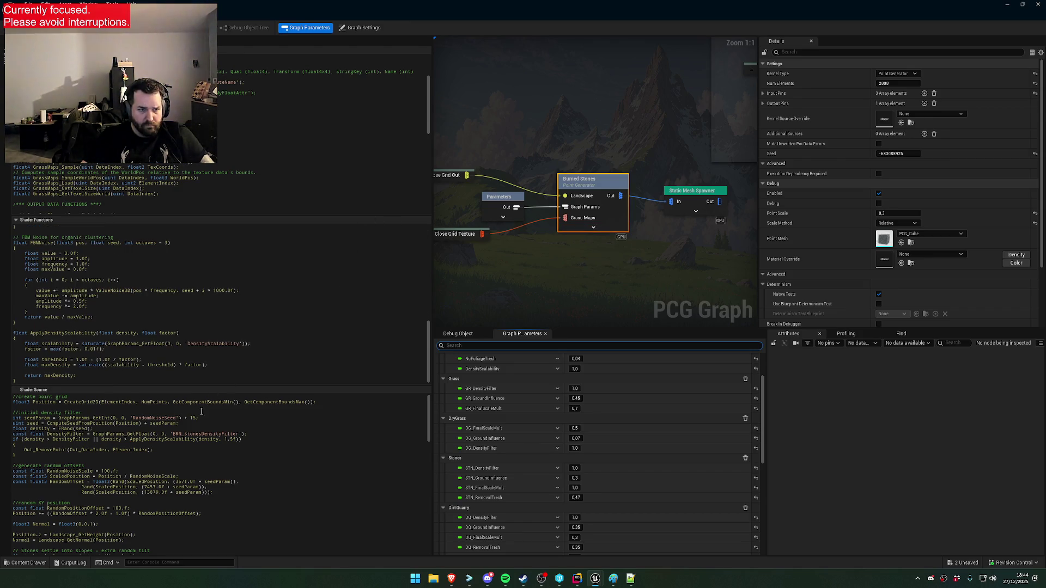
{"action": "scroll", "coordinate": [578, 181], "scroll_direction": "down", "scroll_amount": 5}
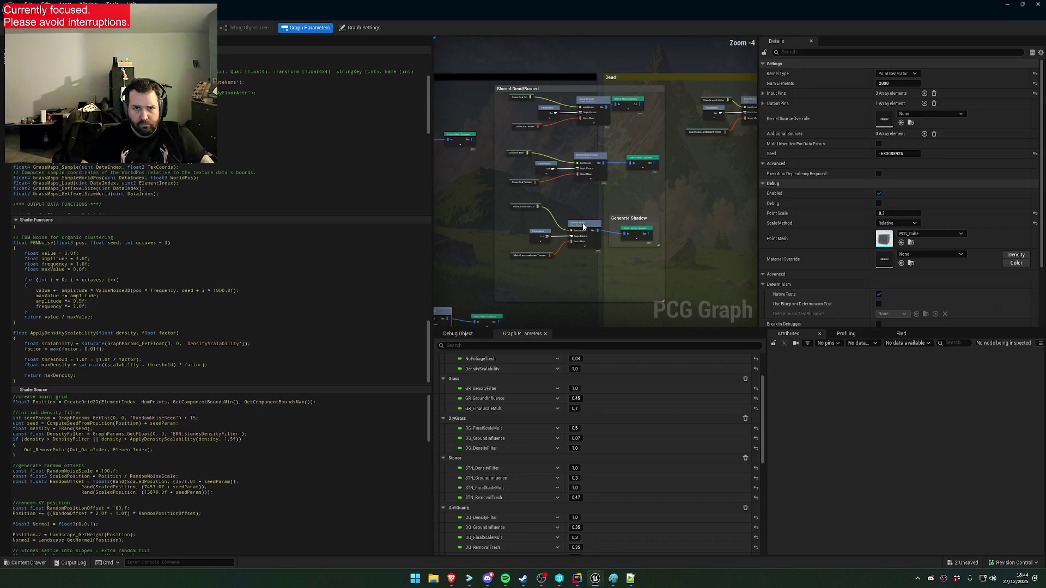
Paste ApplyDensityScalability into the next Burned node's shader and review Burned Brush Small's code
{"action": "left_click", "coordinate": [583, 226]}
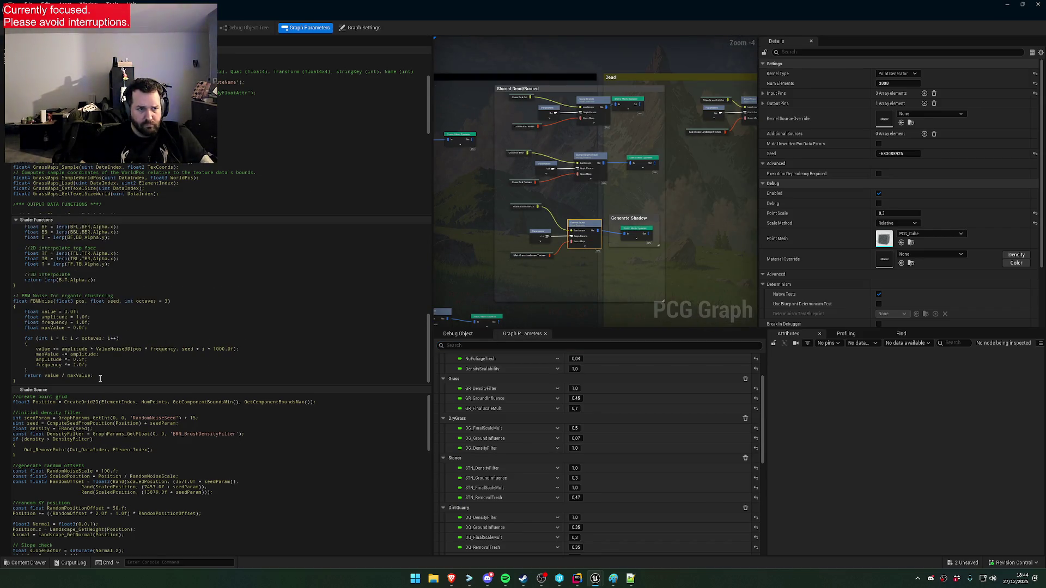
{"action": "key", "text": "ctrl+v"}
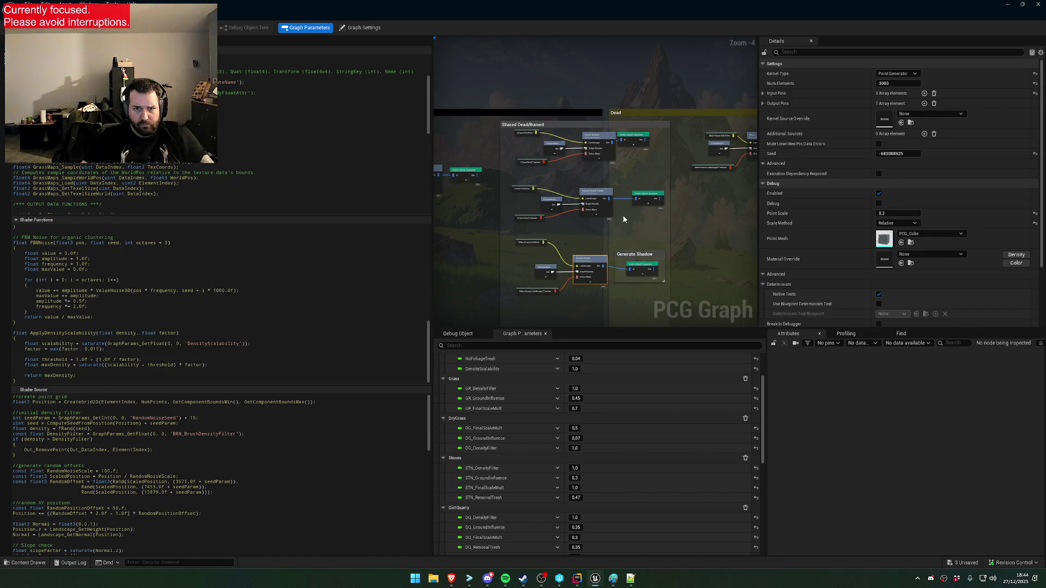
{"action": "scroll", "coordinate": [603, 213], "scroll_direction": "up", "scroll_amount": 2}
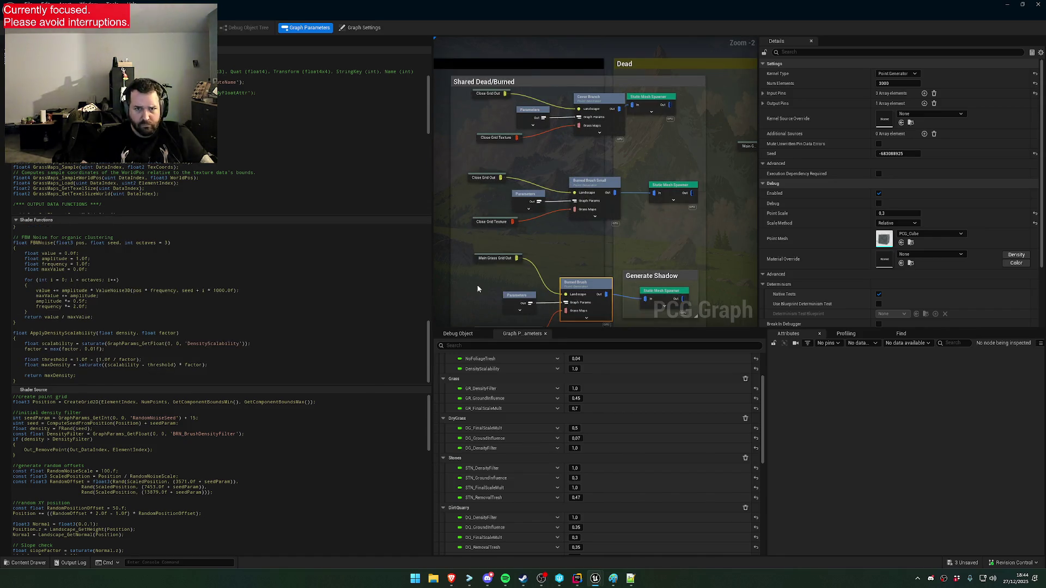
{"action": "left_click", "coordinate": [593, 197]}
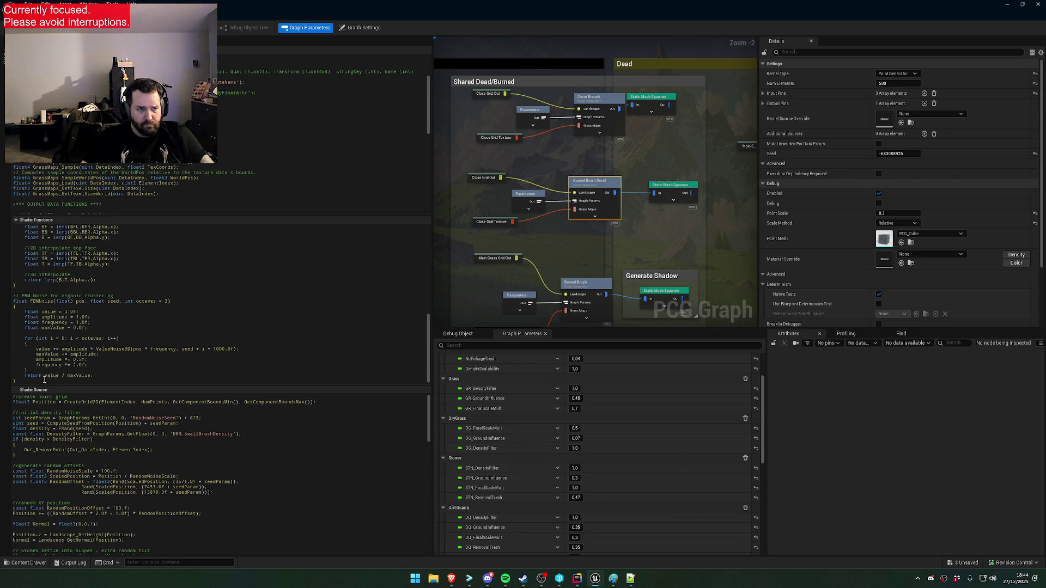
{"action": "scroll", "coordinate": [406, 292], "scroll_direction": "down", "scroll_amount": 3}
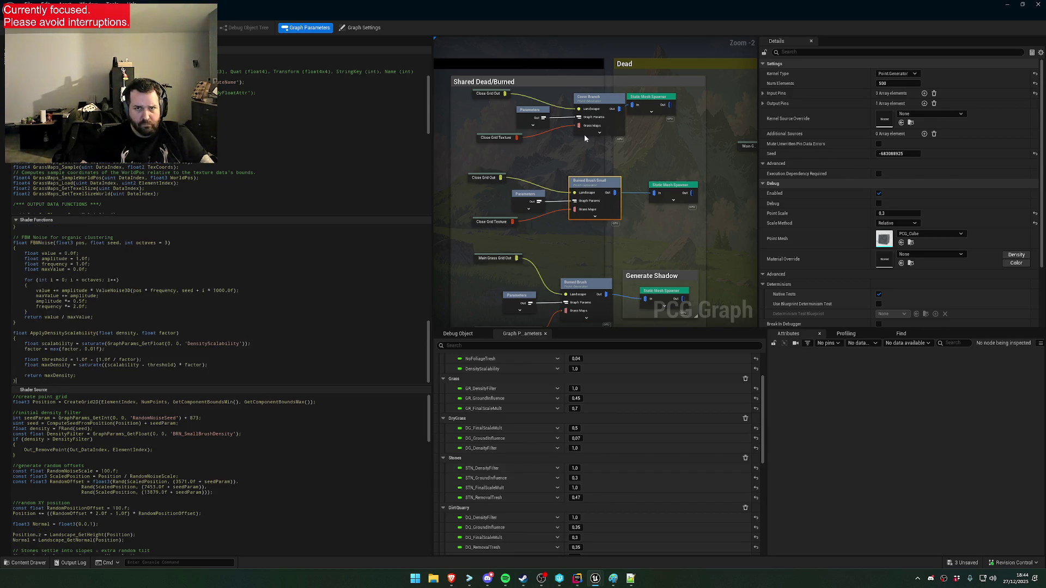
Review the Cover Branch and Smoke Plane shader code, then deselect to show graph settings
{"action": "left_click", "coordinate": [595, 101]}
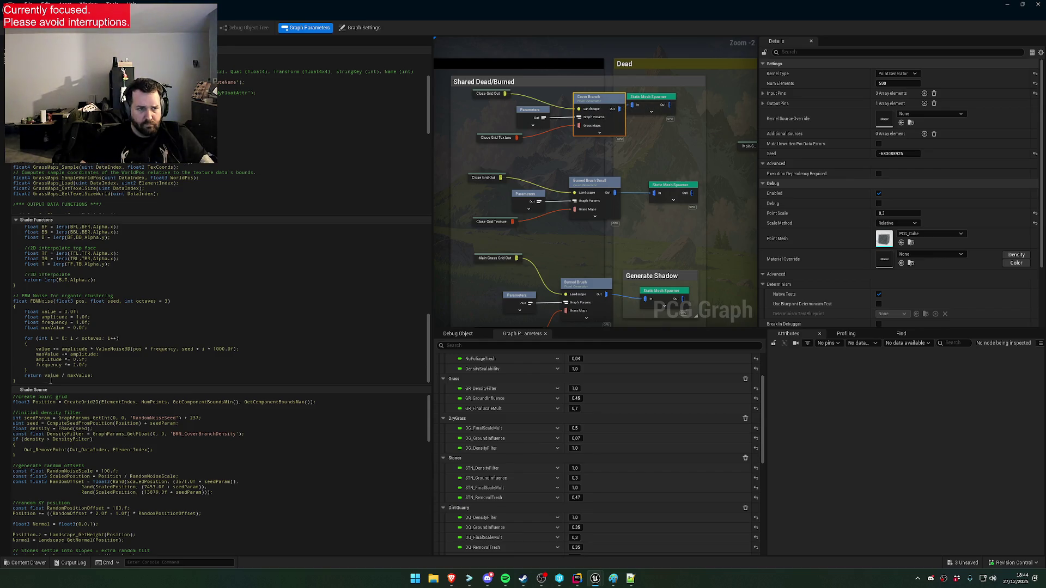
{"action": "scroll", "coordinate": [51, 380], "scroll_direction": "down", "scroll_amount": 3}
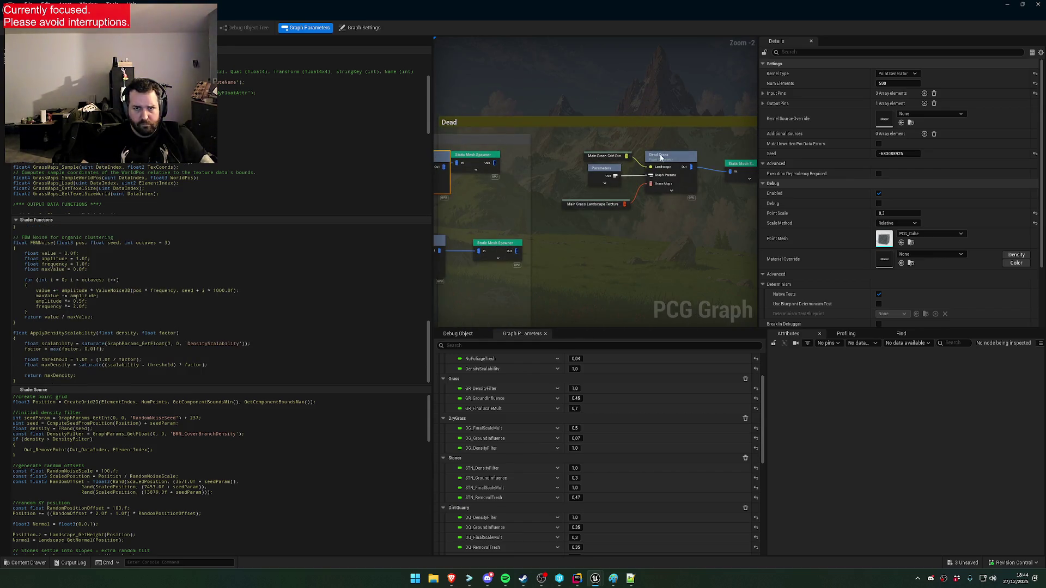
{"action": "scroll", "coordinate": [71, 378], "scroll_direction": "down", "scroll_amount": 1}
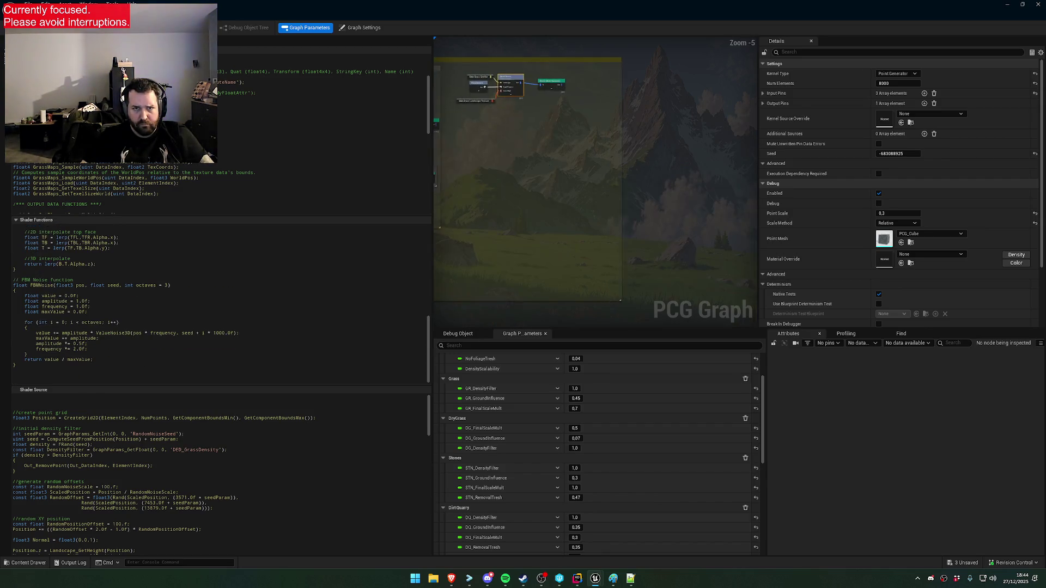
{"action": "left_click", "coordinate": [654, 188]}
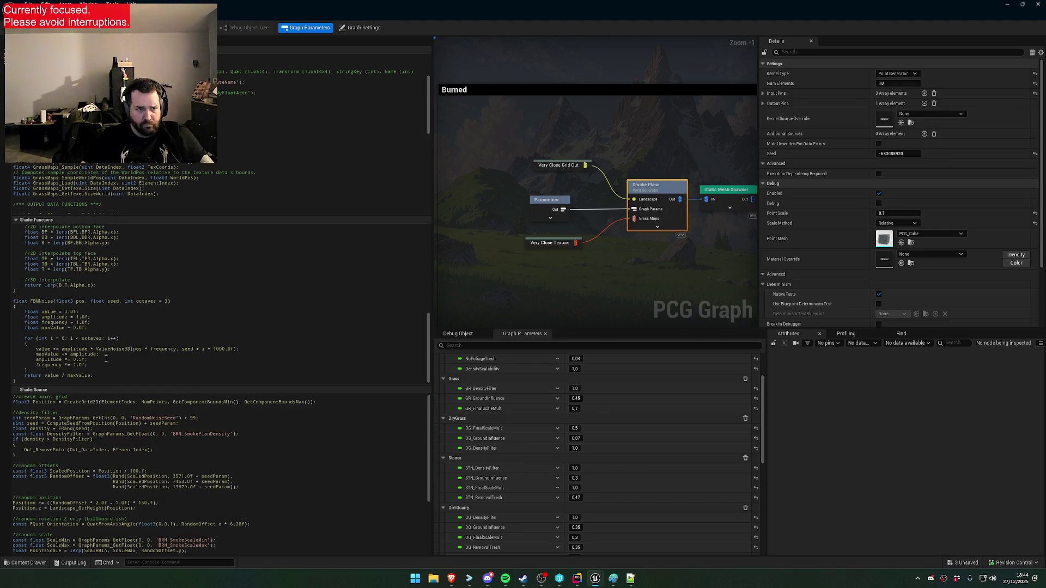
{"action": "scroll", "coordinate": [77, 380], "scroll_direction": "down", "scroll_amount": 4}
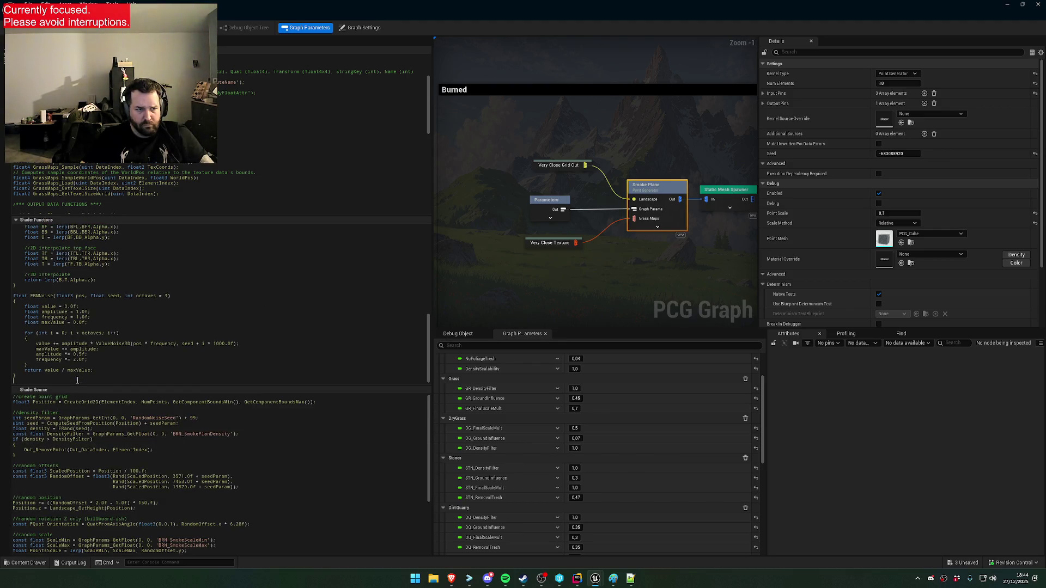
{"action": "left_click", "coordinate": [570, 287]}
{"action": "scroll", "coordinate": [560, 277], "scroll_direction": "down", "scroll_amount": 6}
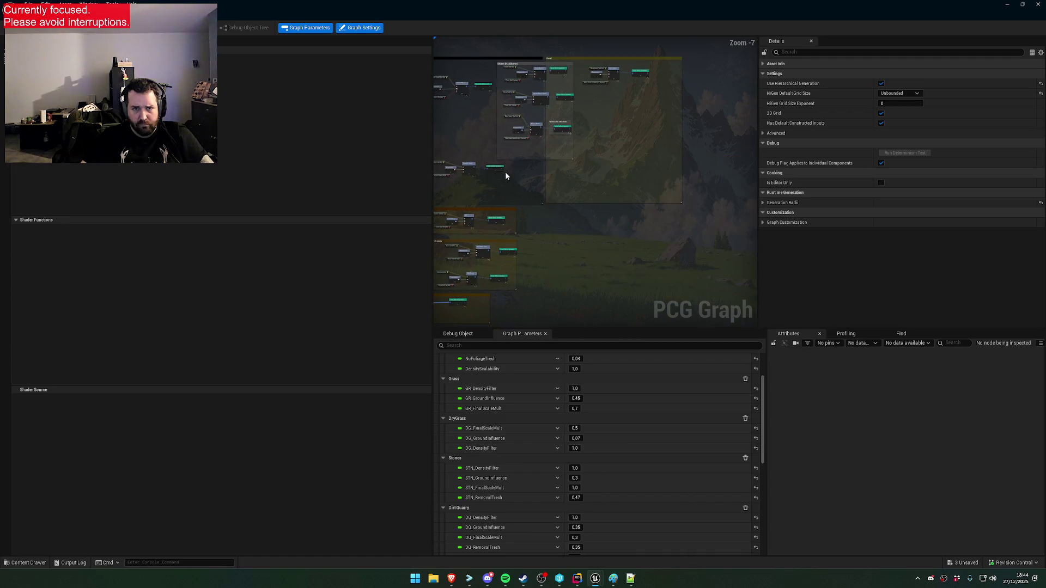
Zoom around the PCG graph and select the Smoke Plane node to load its shader code
{"action": "scroll", "coordinate": [581, 174], "scroll_direction": "up", "scroll_amount": 3}
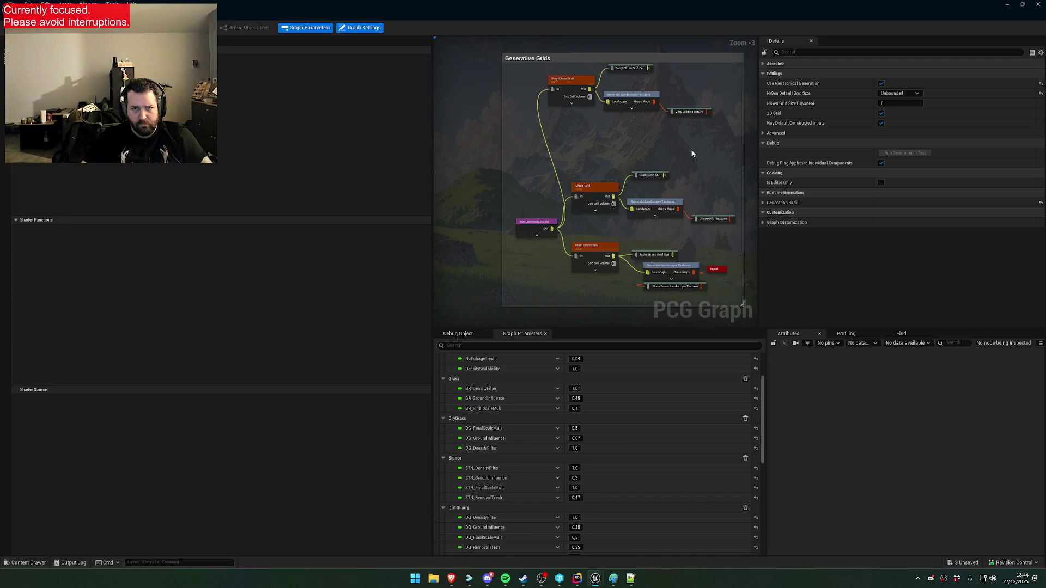
{"action": "scroll", "coordinate": [688, 158], "scroll_direction": "up", "scroll_amount": 1}
{"action": "scroll", "coordinate": [601, 152], "scroll_direction": "down", "scroll_amount": 5}
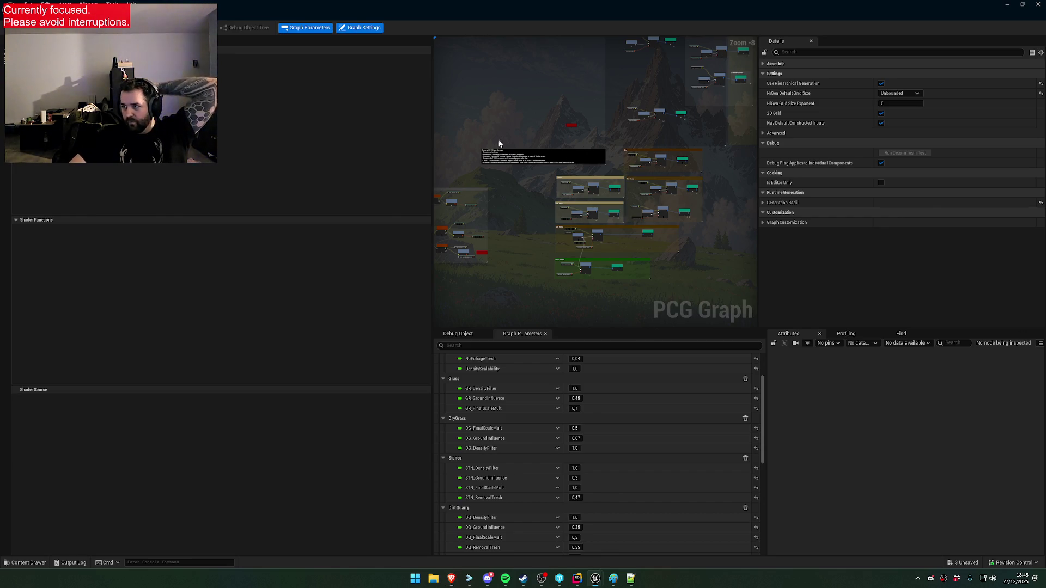
{"action": "scroll", "coordinate": [502, 134], "scroll_direction": "up", "scroll_amount": 6}
{"action": "left_click", "coordinate": [556, 171]}
{"action": "scroll", "coordinate": [323, 321], "scroll_direction": "down", "scroll_amount": 10}
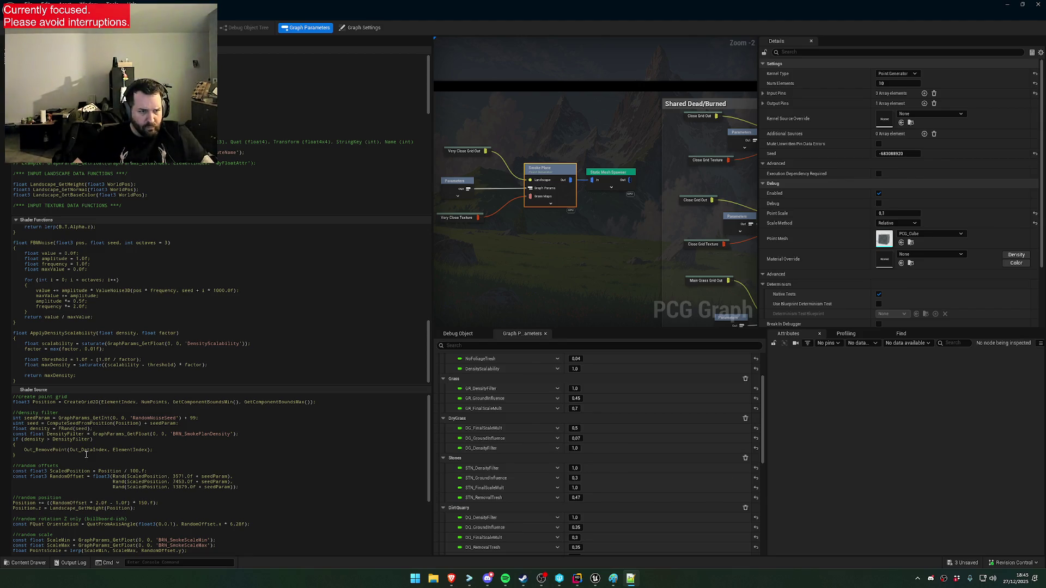
Add the scalability check to the Smoke Plane density filter, editing its factor to 3.5
{"action": "mouse_move", "coordinate": [87, 454]}
{"action": "left_mouse_down"}
{"action": "mouse_move", "coordinate": [92, 439]}
{"action": "mouse_move", "coordinate": [119, 442]}
{"action": "left_mouse_up"}
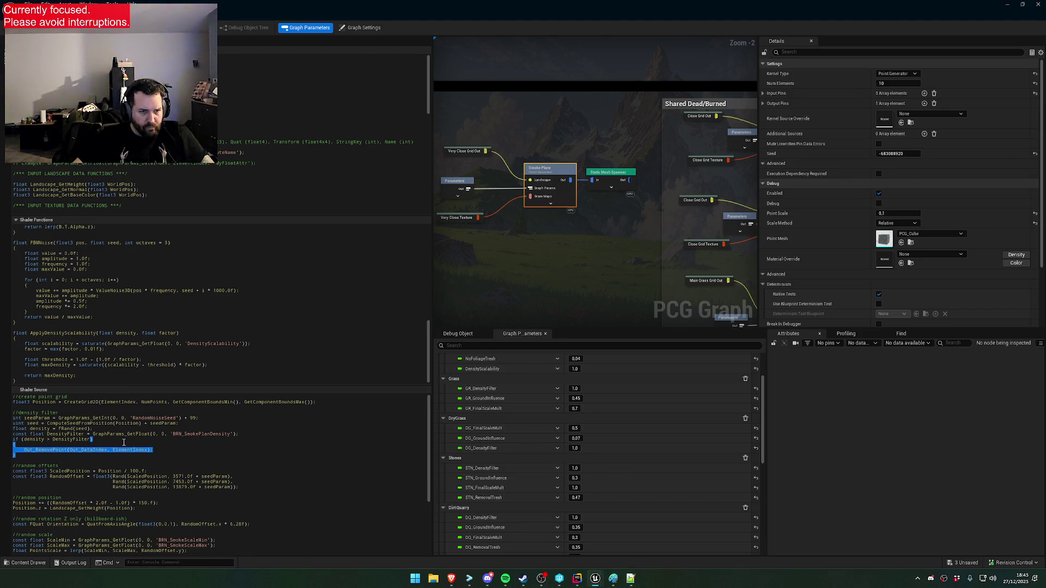
{"action": "key", "text": "ctrl+v"}
{"action": "left_click", "coordinate": [92, 439]}
{"action": "left_click_drag", "start_coordinate": [235, 439], "coordinate": [227, 439]}
{"action": "type", "text": "3."}
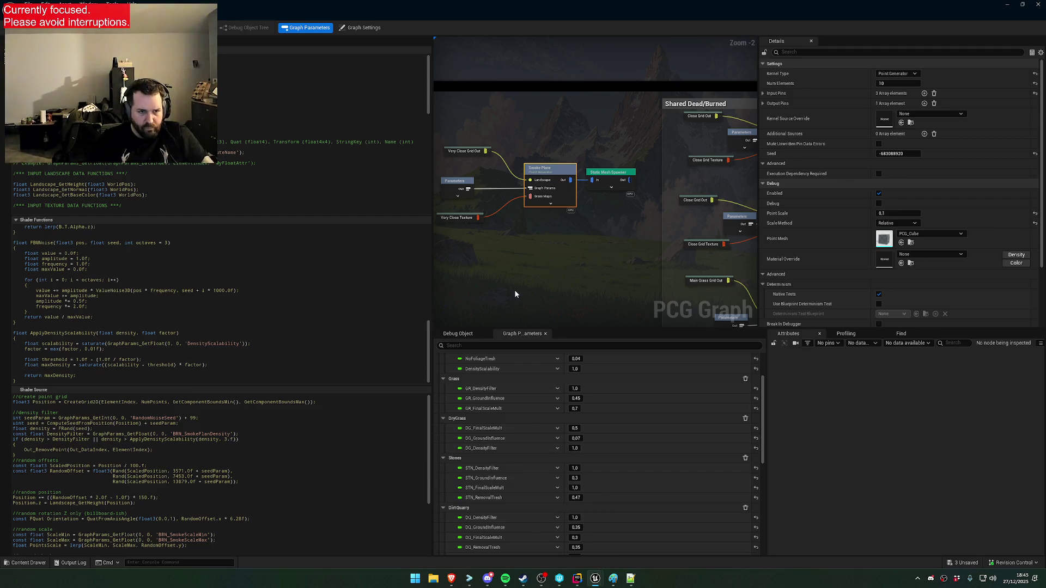
{"action": "type", "text": "5"}
Add the scalability check to the Cover Branch density filter, settling on factor 1.5
{"action": "left_click_drag", "start_coordinate": [590, 224], "coordinate": [444, 228]}
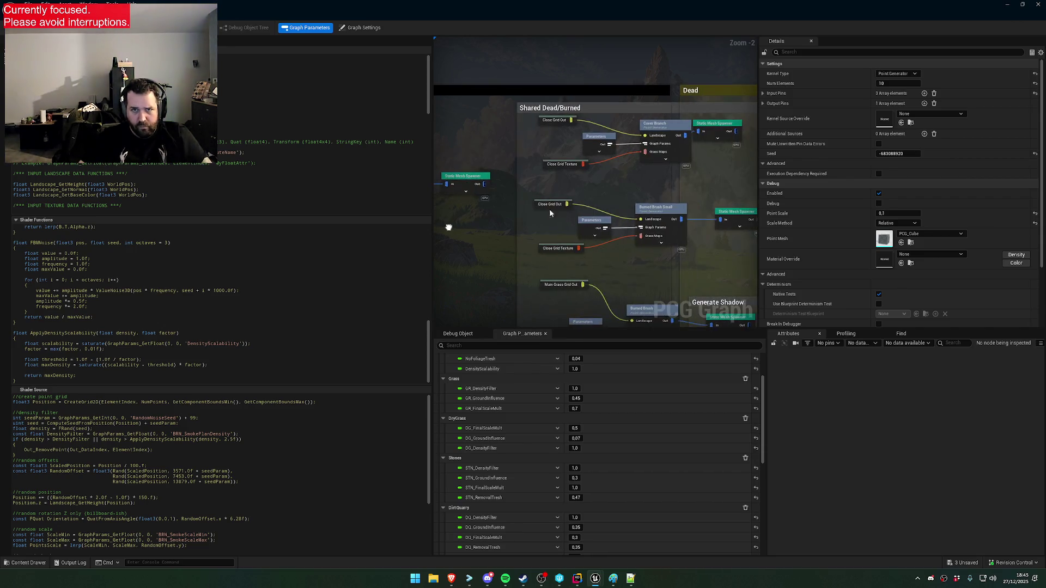
{"action": "left_click", "coordinate": [669, 126]}
{"action": "left_click", "coordinate": [97, 480]}
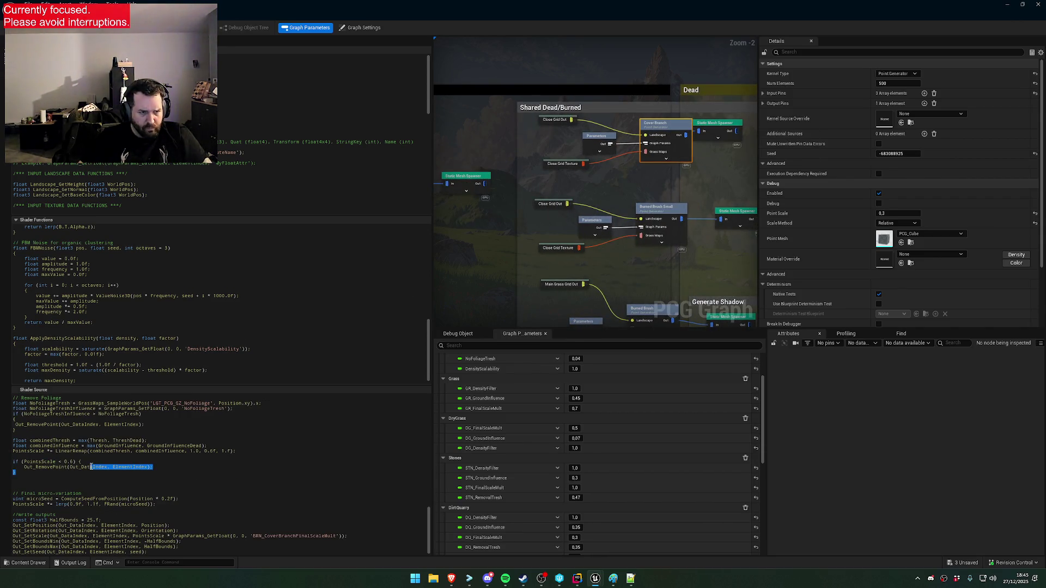
{"action": "left_click_drag", "start_coordinate": [90, 433], "coordinate": [13, 418]}
{"action": "scroll", "coordinate": [223, 458], "scroll_direction": "up", "scroll_amount": 10}
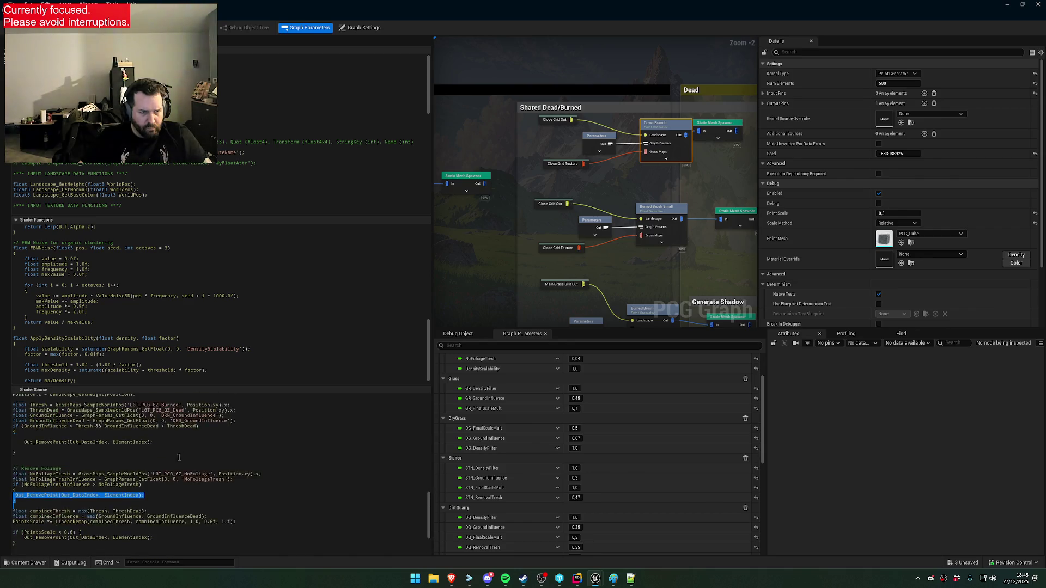
{"action": "scroll", "coordinate": [210, 459], "scroll_direction": "up", "scroll_amount": 3}
{"action": "left_click_drag", "start_coordinate": [77, 455], "coordinate": [92, 441]}
{"action": "key", "text": "ctrl+v"}
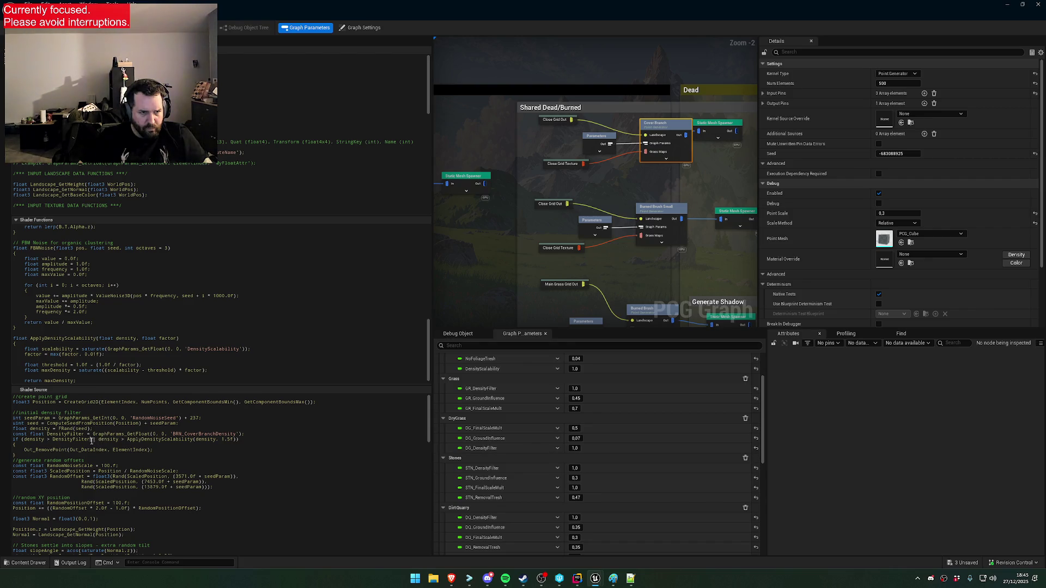
{"action": "double_click", "coordinate": [227, 440]}
{"action": "type", "text": "2"}
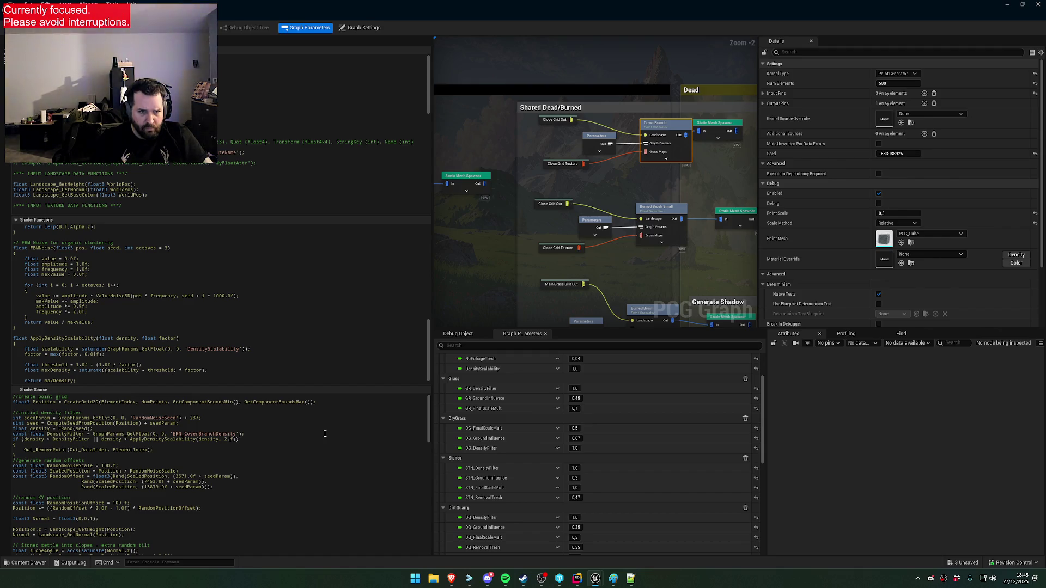
{"action": "left_click_drag", "start_coordinate": [23, 453], "coordinate": [4, 439]}
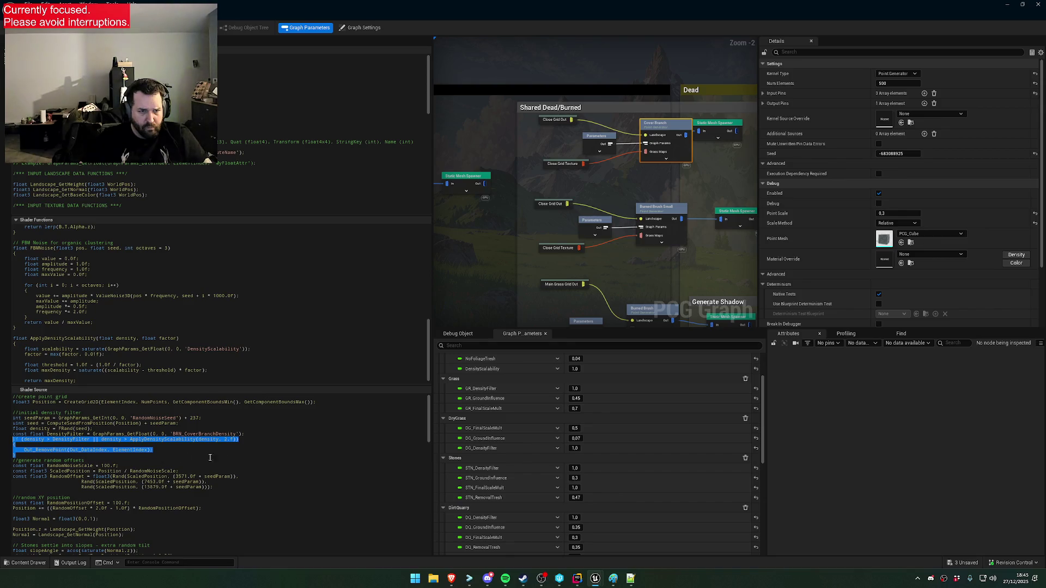
{"action": "left_click", "coordinate": [226, 439]}
{"action": "type", "text": "1.5"}
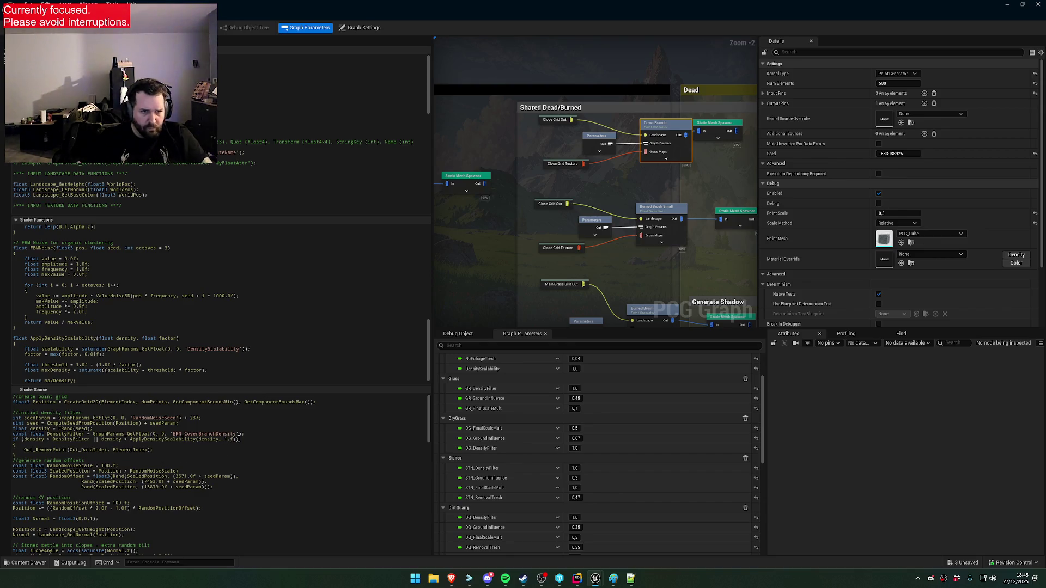
{"action": "left_click", "coordinate": [34, 458], "text": "shift"}
Paste the scalability check into the Burned Brush Small density filter if-condition
{"action": "left_click", "coordinate": [653, 219]}
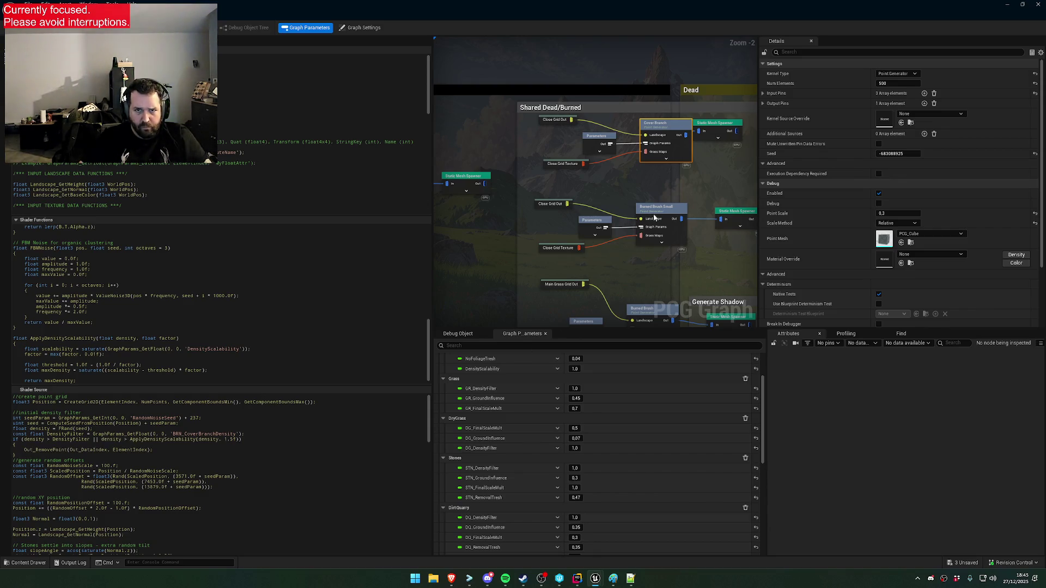
{"action": "left_click", "coordinate": [654, 219]}
{"action": "left_click_drag", "start_coordinate": [111, 460], "coordinate": [91, 442]}
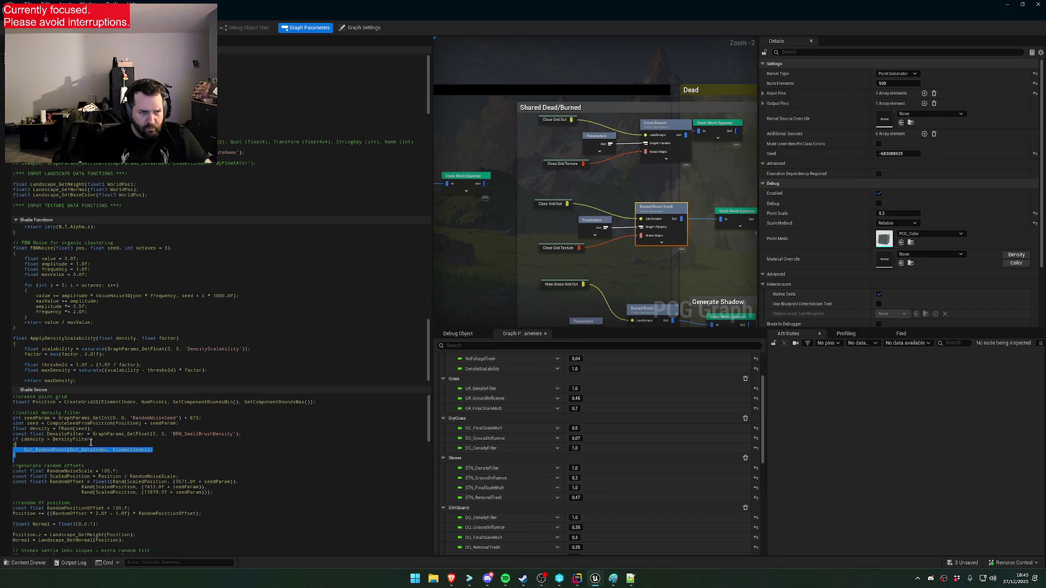
{"action": "key", "text": "ctrl+v"}
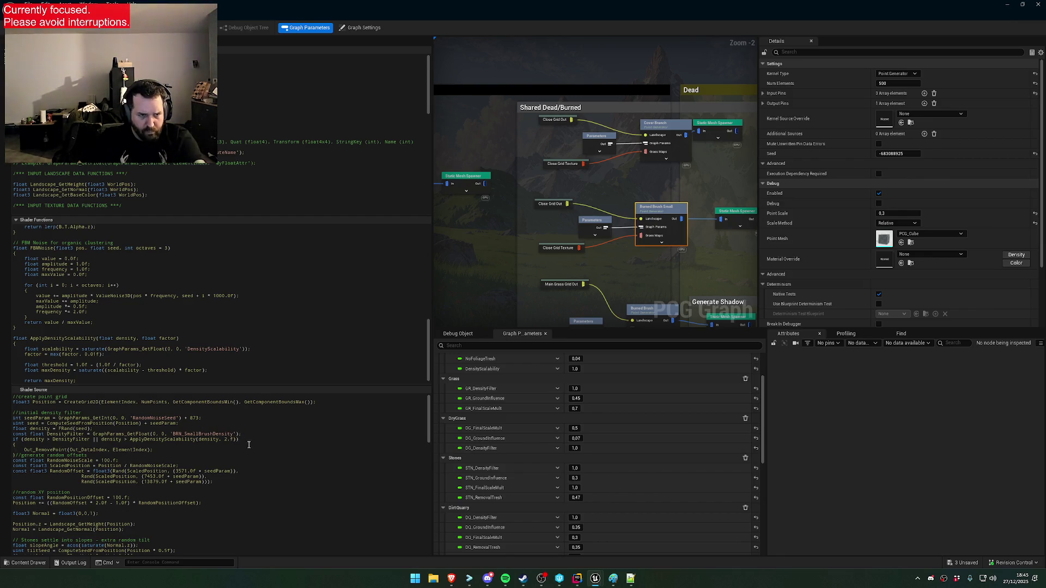
Check the Dead Grass, Burned Brush and Smoke Plane shaders, then restore the graph editor window
{"action": "left_click_drag", "start_coordinate": [647, 185], "coordinate": [642, 165]}
{"action": "left_click", "coordinate": [643, 165]}
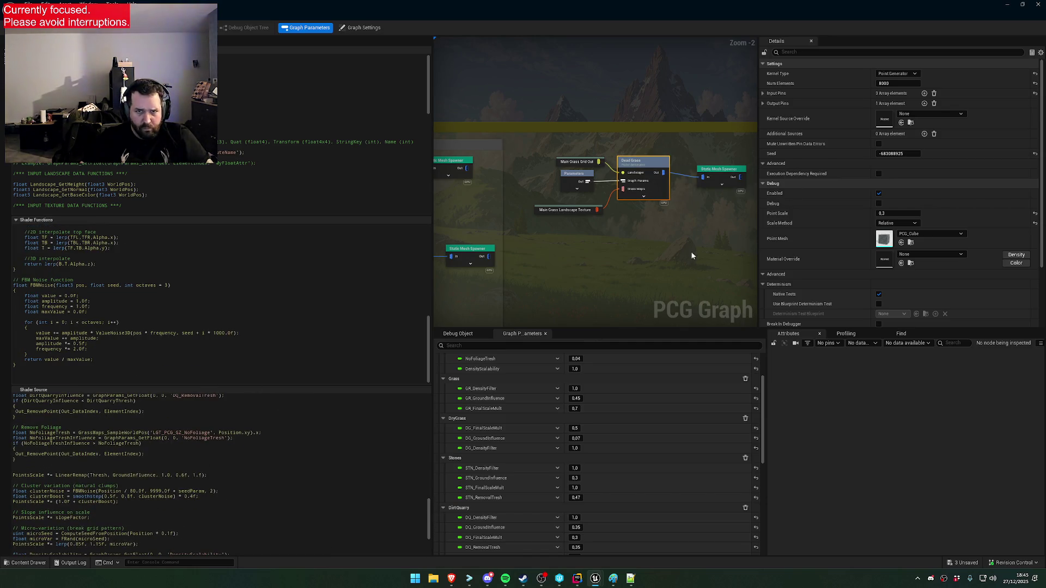
{"action": "scroll", "coordinate": [698, 256], "scroll_direction": "down", "scroll_amount": 3}
{"action": "left_click", "coordinate": [615, 215]}
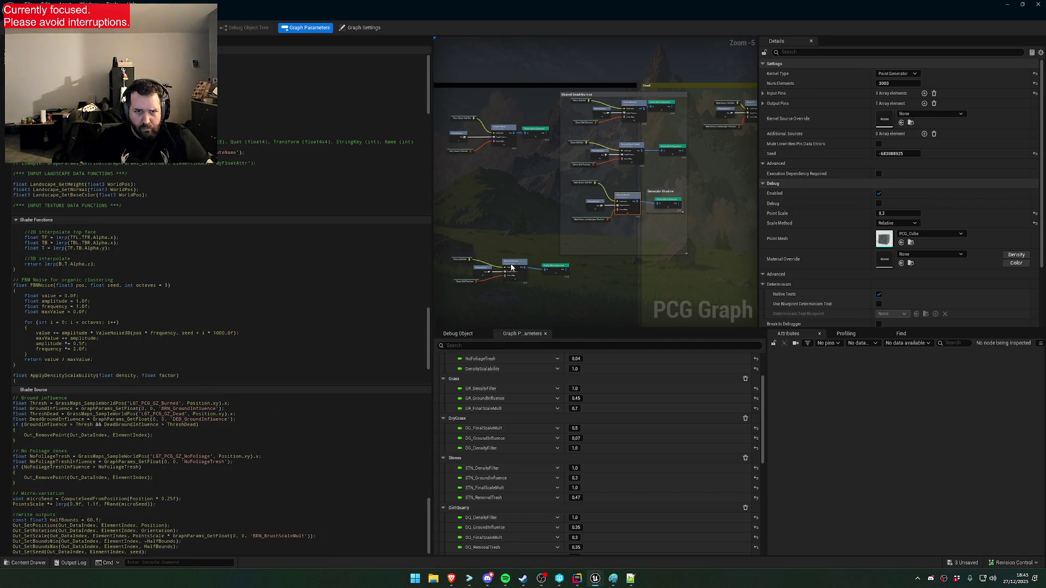
{"action": "left_click", "coordinate": [517, 264]}
{"action": "left_click", "coordinate": [508, 128]}
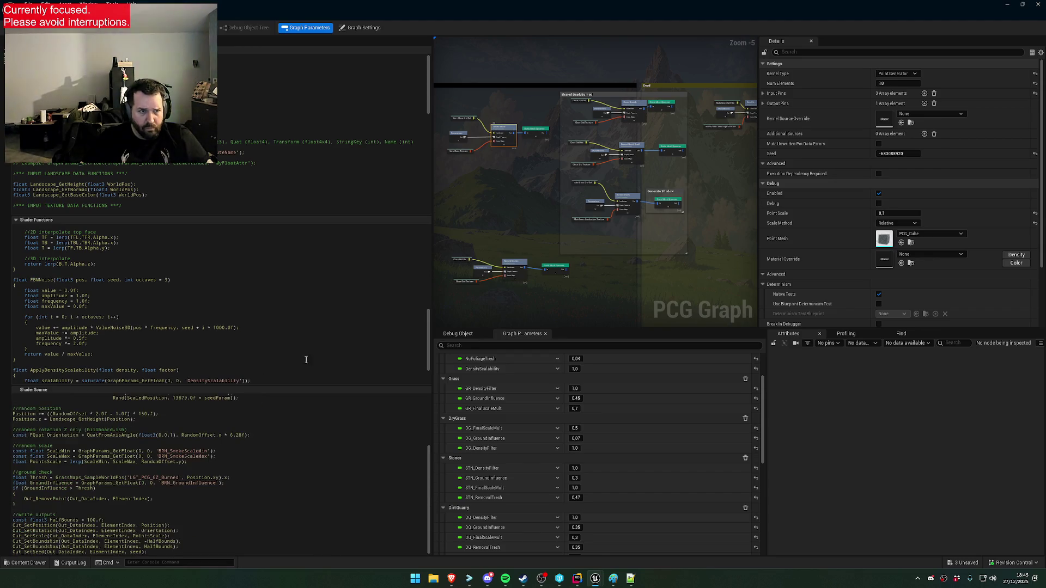
{"action": "scroll", "coordinate": [633, 191], "scroll_direction": "down", "scroll_amount": 4}
{"action": "scroll", "coordinate": [633, 191], "scroll_direction": "up", "scroll_amount": 6}
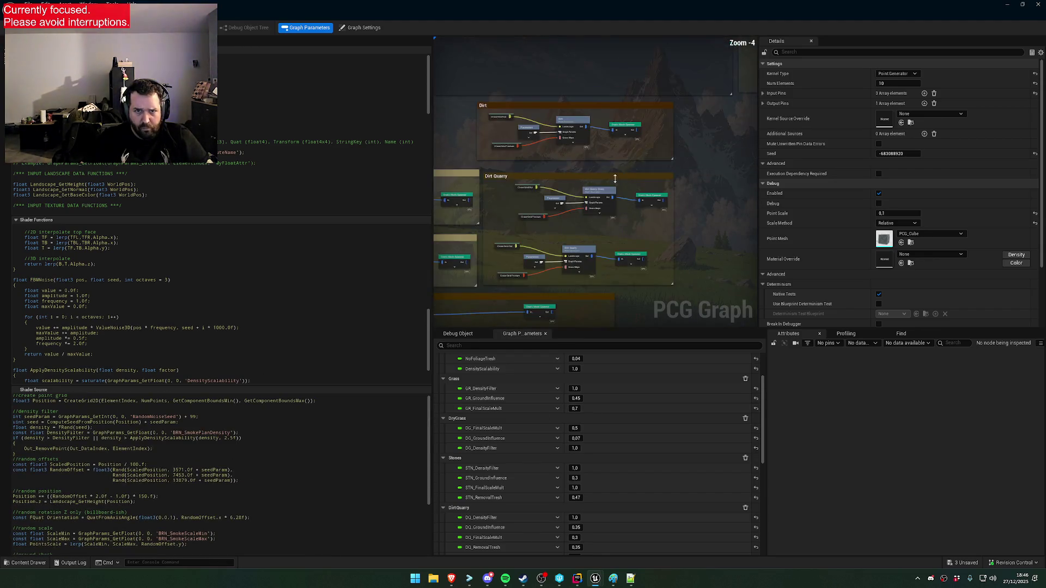
{"action": "scroll", "coordinate": [504, 156], "scroll_direction": "down", "scroll_amount": 4}
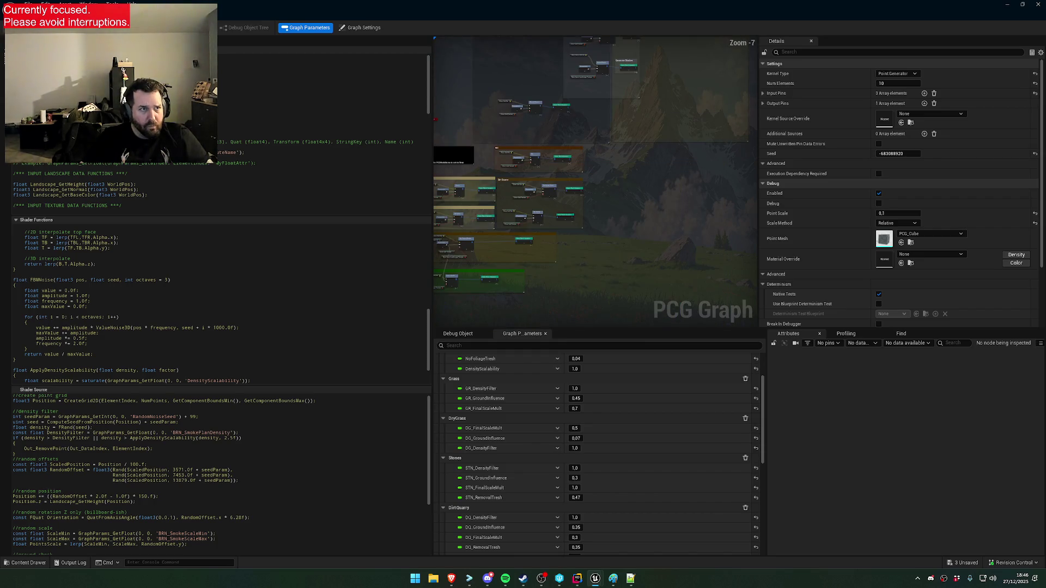
{"action": "key", "text": "super+Down"}
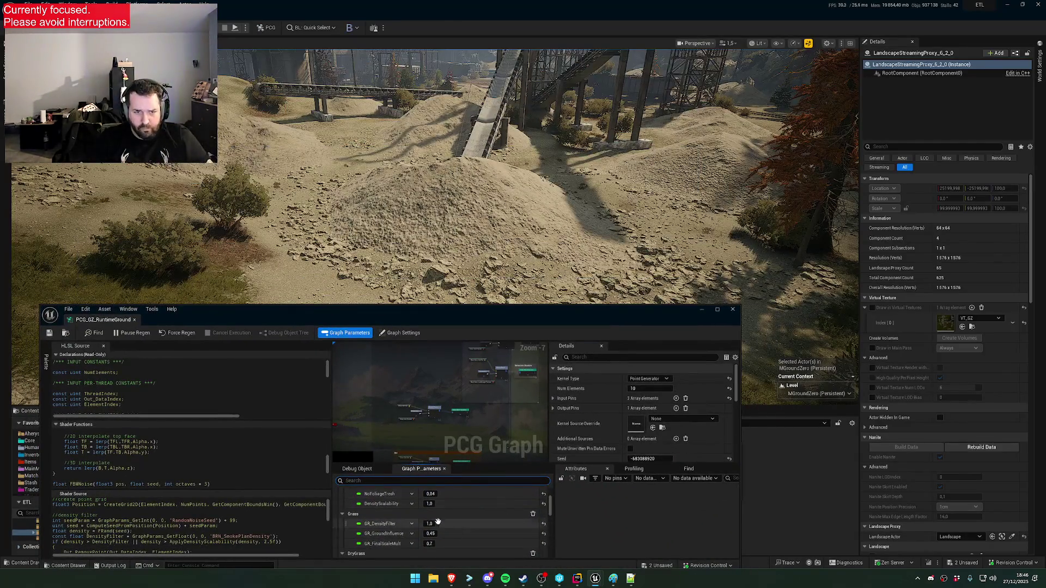
Test DensityScalability at 0, then at 0.535, in Graph Parameters
{"action": "left_click", "coordinate": [477, 505]}
{"action": "type", "text": "0"}
{"action": "key", "text": "Return"}
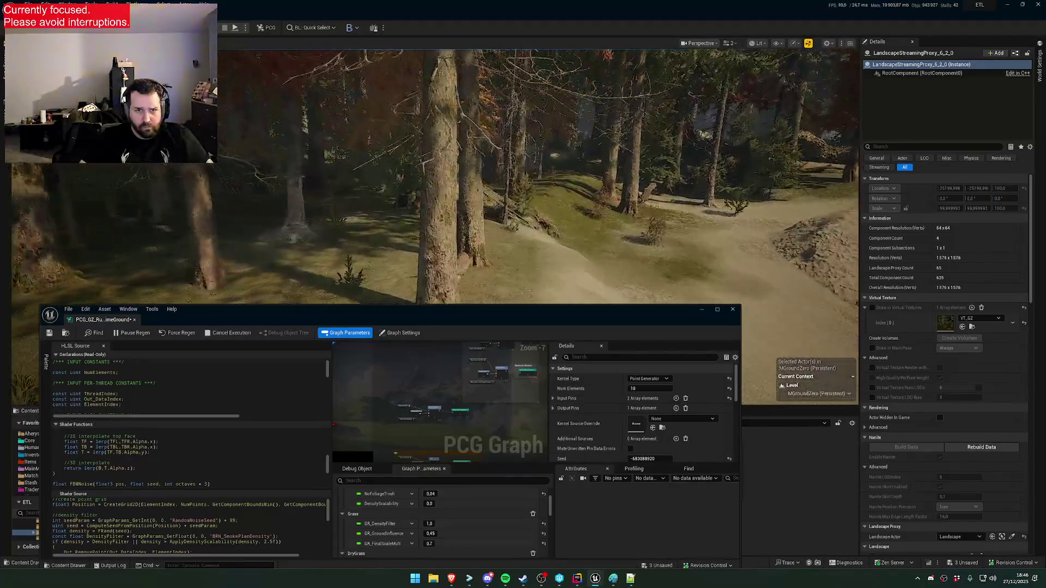
{"action": "left_click", "coordinate": [419, 503]}
{"action": "type", "text": "0.53"}
{"action": "type", "text": "5"}
{"action": "key", "text": "Return"}
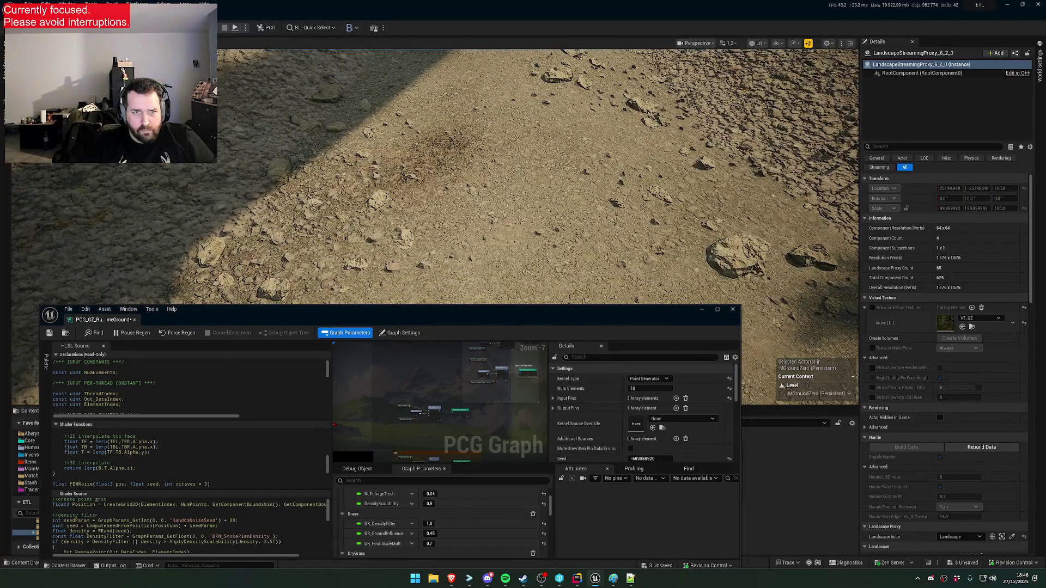
Inspect the 500- and 15000-element point generators, then set DensityScalability to 0.2
{"action": "mouse_move", "coordinate": [409, 444]}
{"action": "left_mouse_down"}
{"action": "mouse_move", "coordinate": [397, 427]}
{"action": "mouse_move", "coordinate": [389, 441]}
{"action": "mouse_move", "coordinate": [419, 381]}
{"action": "left_mouse_up"}
{"action": "scroll", "coordinate": [420, 381], "scroll_direction": "up", "scroll_amount": 4}
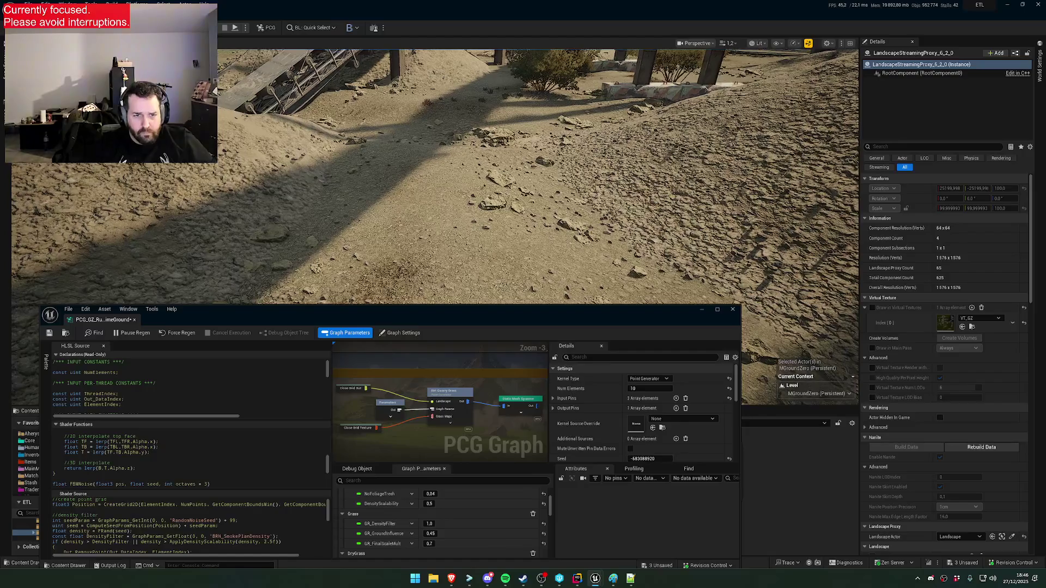
{"action": "left_click", "coordinate": [454, 396]}
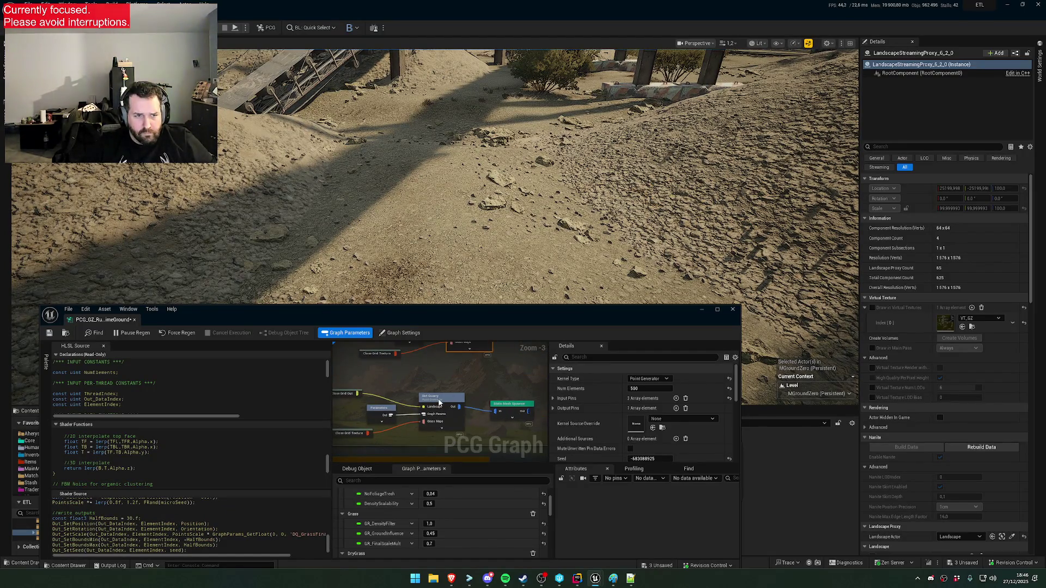
{"action": "left_click", "coordinate": [433, 398]}
{"action": "scroll", "coordinate": [280, 521], "scroll_direction": "up", "scroll_amount": 5}
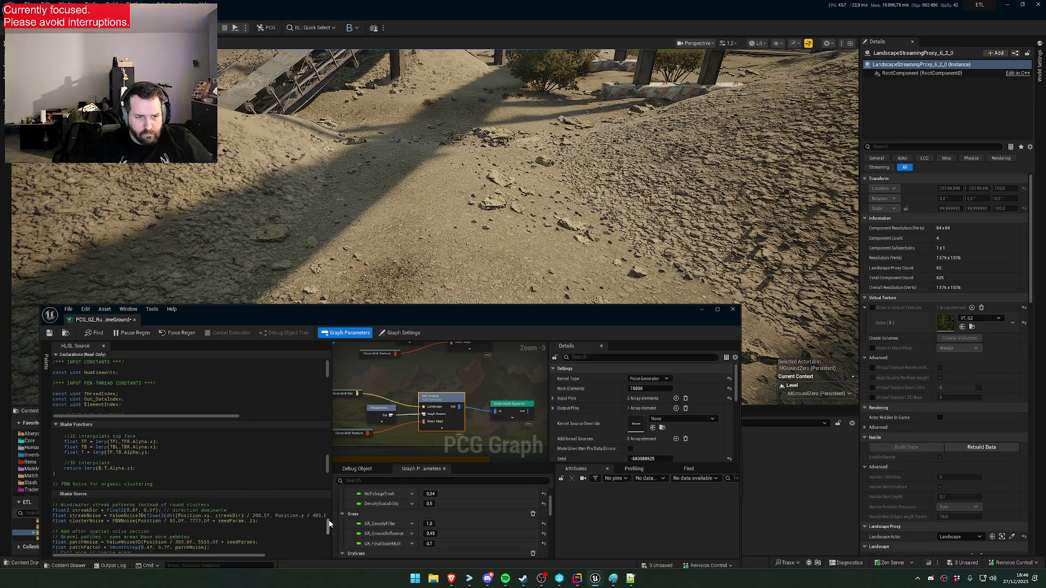
{"action": "scroll", "coordinate": [327, 522], "scroll_direction": "up", "scroll_amount": 6}
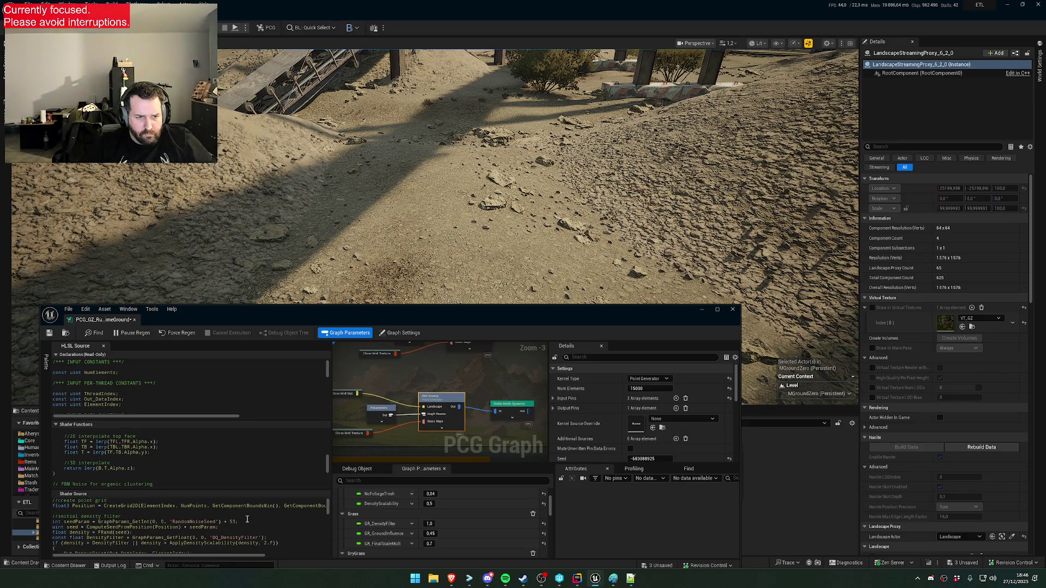
{"action": "scroll", "coordinate": [244, 527], "scroll_direction": "down", "scroll_amount": 2}
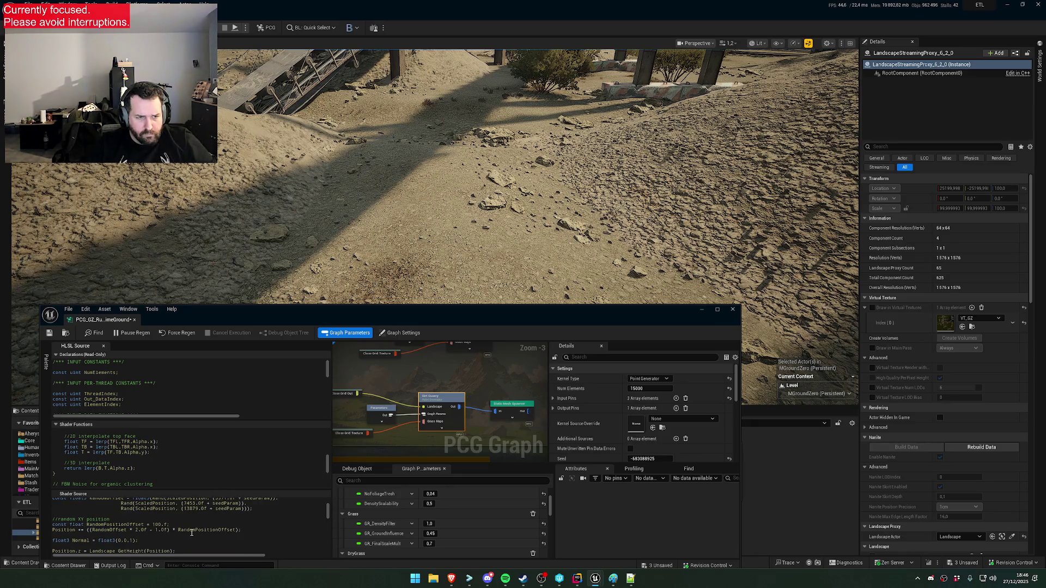
{"action": "scroll", "coordinate": [191, 532], "scroll_direction": "up", "scroll_amount": 8}
{"action": "left_click", "coordinate": [430, 504]}
{"action": "type", "text": "0,2"}
{"action": "key", "text": "Return"}
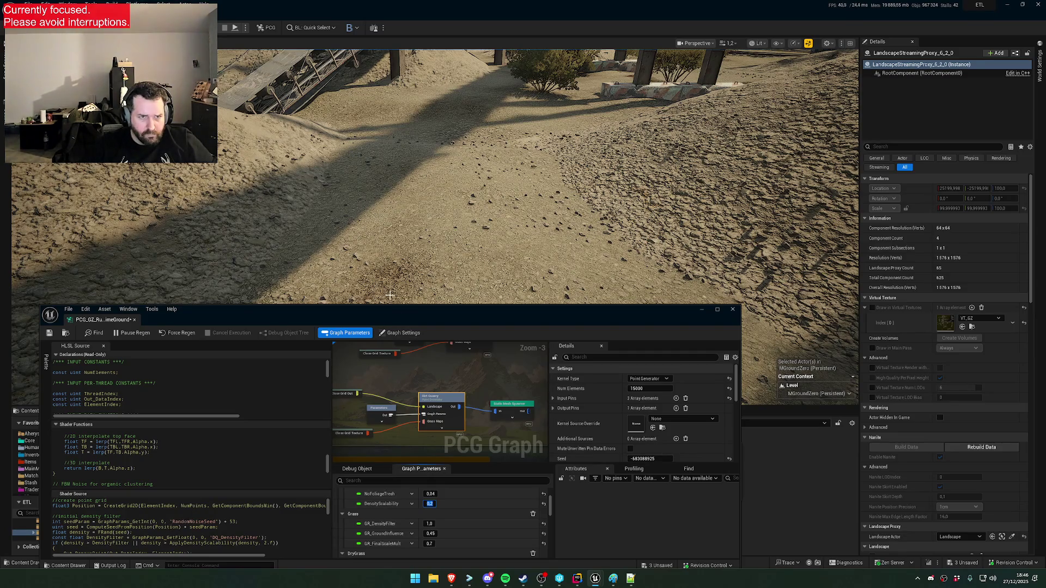
Move the graph editor aside and fly the camera into the forest to check density
{"action": "left_click_drag", "start_coordinate": [340, 311], "coordinate": [408, 202]}
{"action": "scroll", "coordinate": [234, 422], "scroll_direction": "down", "scroll_amount": 1}
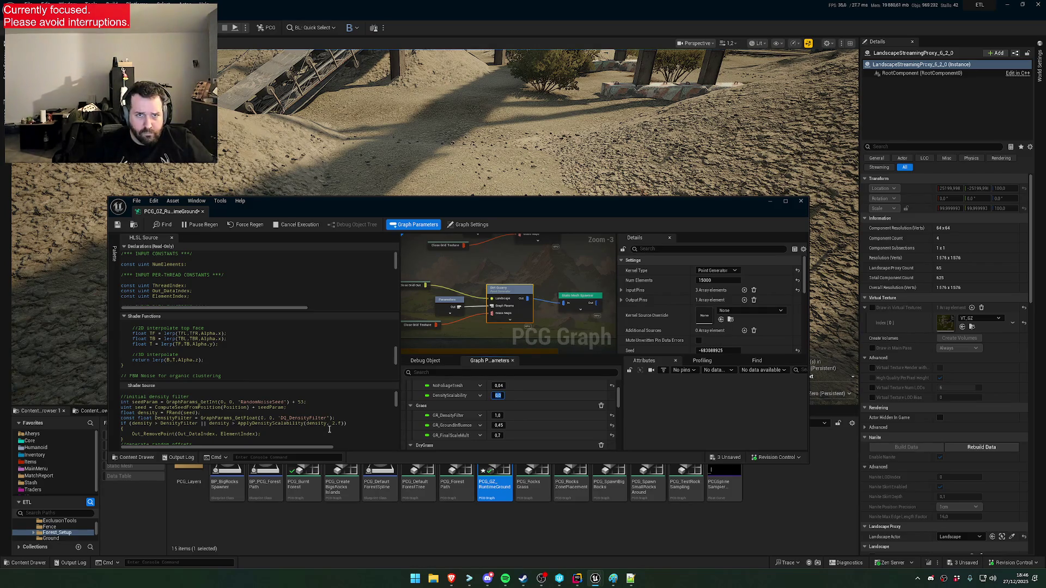
{"action": "mouse_move", "coordinate": [381, 201]}
{"action": "left_mouse_down"}
{"action": "mouse_move", "coordinate": [375, 300]}
{"action": "mouse_move", "coordinate": [309, 415]}
{"action": "left_mouse_up"}
{"action": "scroll", "coordinate": [430, 229], "scroll_direction": "up", "scroll_amount": 3}
{"action": "key", "text": "w"}
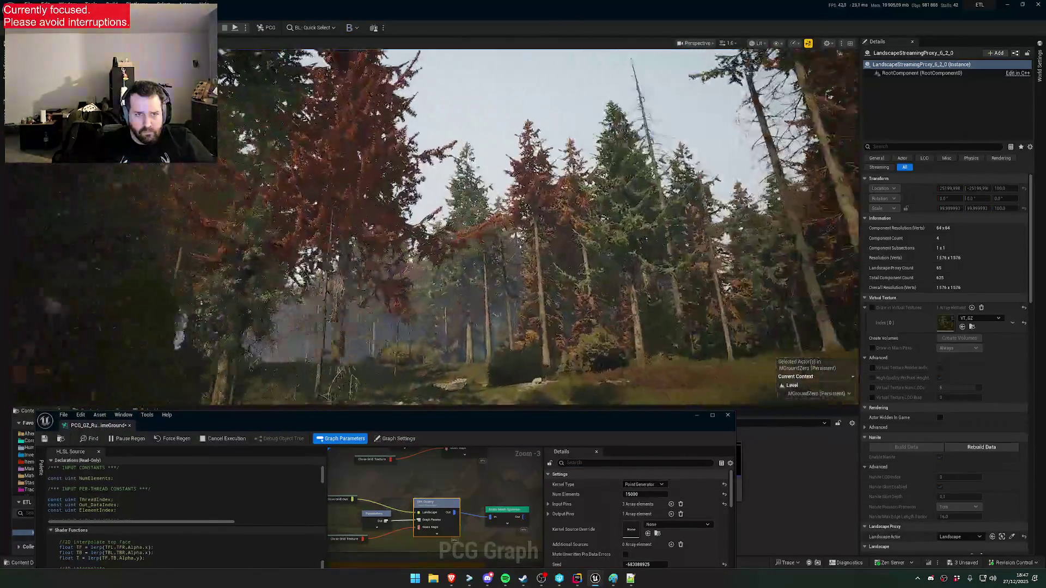
{"action": "scroll", "coordinate": [430, 229], "scroll_direction": "down", "scroll_amount": 2}
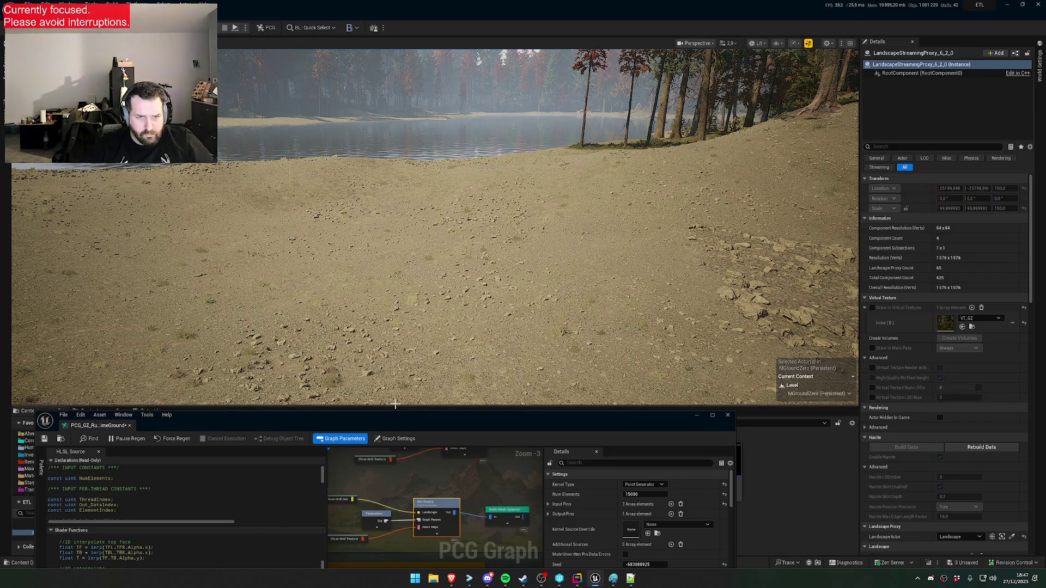
{"action": "left_click_drag", "start_coordinate": [396, 415], "coordinate": [411, 339]}
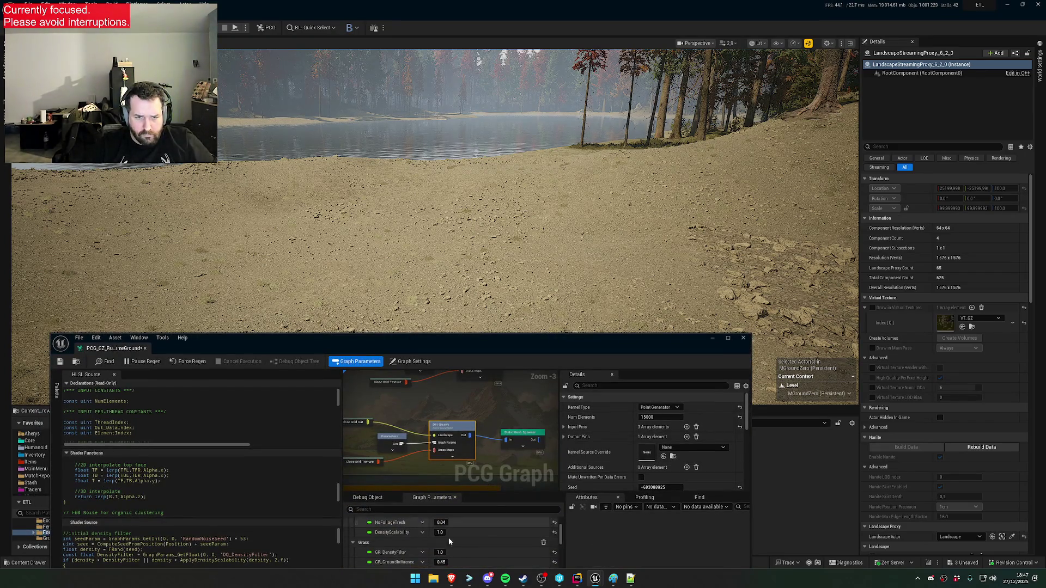
{"action": "scroll", "coordinate": [458, 552], "scroll_direction": "down", "scroll_amount": 5}
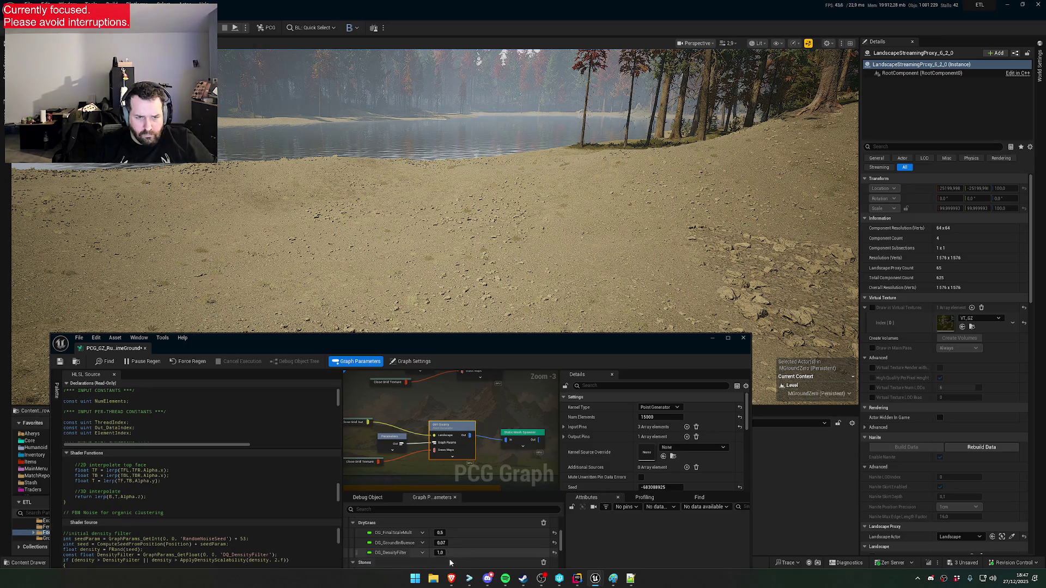
{"action": "scroll", "coordinate": [461, 552], "scroll_direction": "up", "scroll_amount": 4}
{"action": "scroll", "coordinate": [463, 554], "scroll_direction": "up", "scroll_amount": 2}
Set DensityScalability to 0.5 and review the regenerated scene
{"action": "left_click", "coordinate": [440, 555]}
{"action": "type", "text": "0.6"}
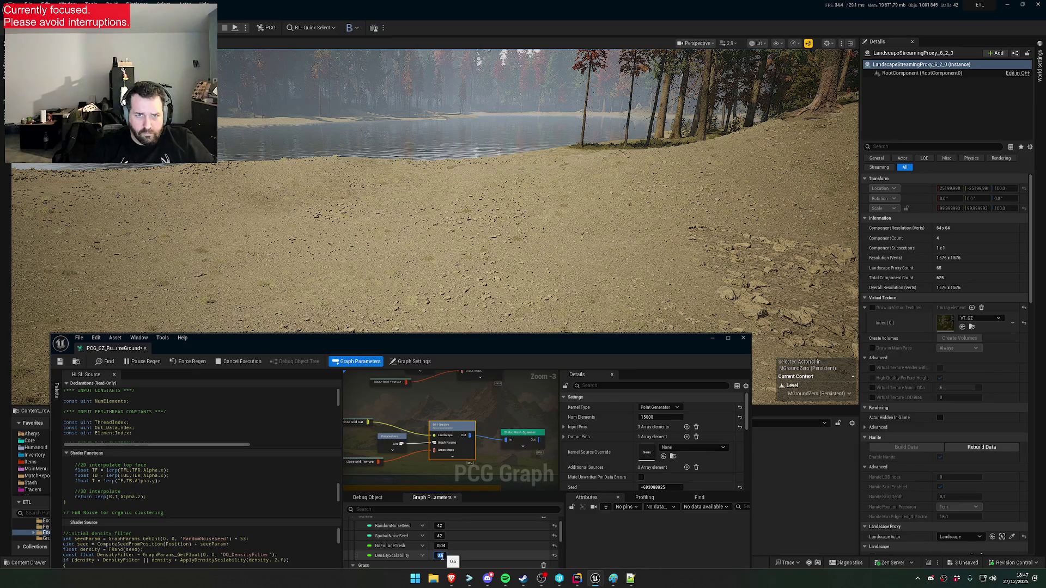
{"action": "key", "text": "BackSpace"}
{"action": "type", "text": "5"}
{"action": "key", "text": "Return"}
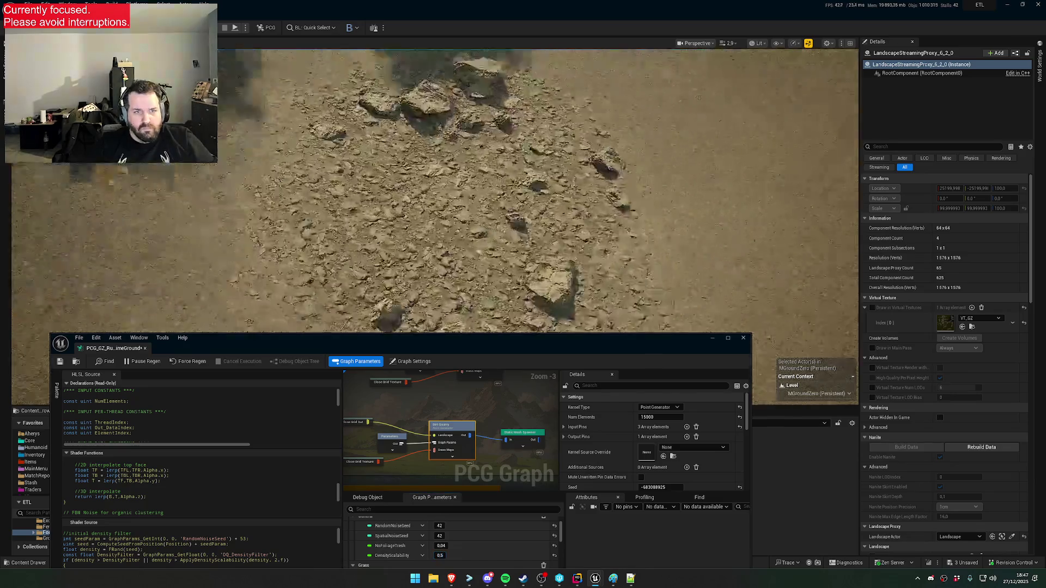
{"action": "scroll", "coordinate": [430, 191], "scroll_direction": "up", "scroll_amount": 2}
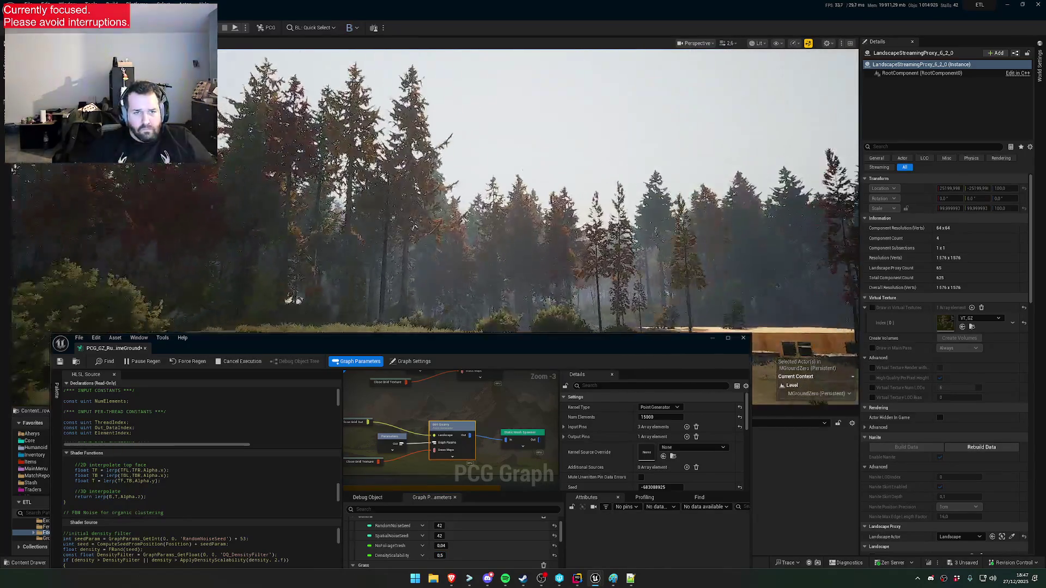
{"action": "scroll", "coordinate": [430, 191], "scroll_direction": "up", "scroll_amount": 3}
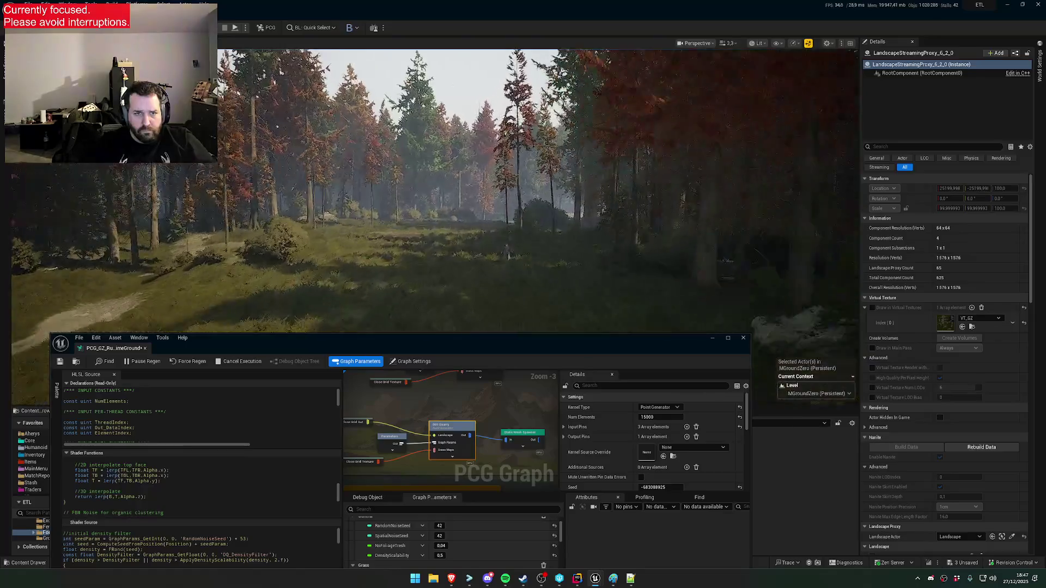
{"action": "scroll", "coordinate": [430, 191], "scroll_direction": "down", "scroll_amount": 3}
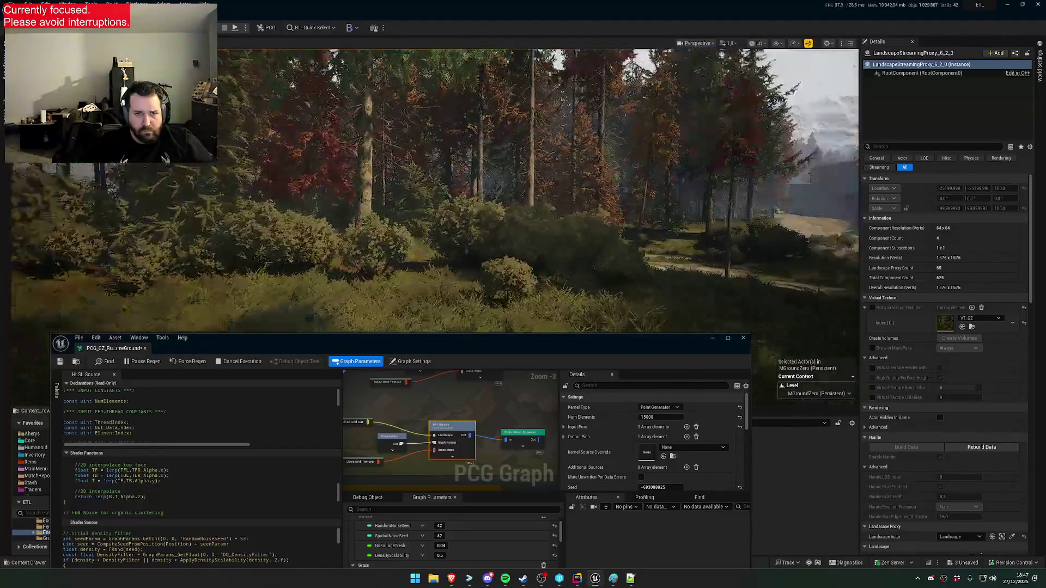
{"action": "scroll", "coordinate": [430, 190], "scroll_direction": "up", "scroll_amount": 5}
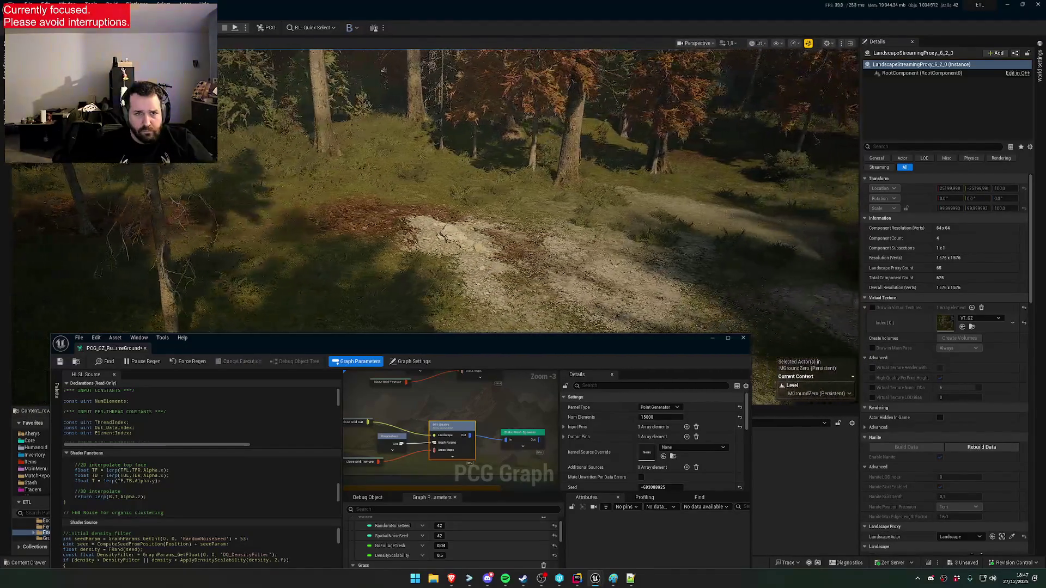
{"action": "scroll", "coordinate": [430, 191], "scroll_direction": "up", "scroll_amount": 1}
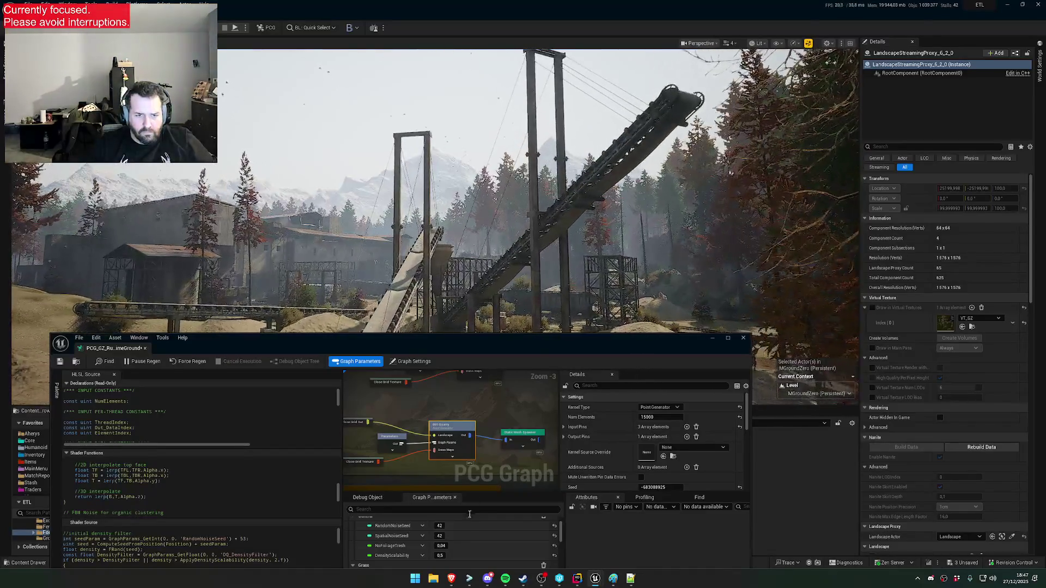
Reset DensityScalability to 1, save PCG_GZ_RuntimeGround and close its graph editor
{"action": "left_click", "coordinate": [439, 555]}
{"action": "type", "text": "1"}
{"action": "key", "text": "Return"}
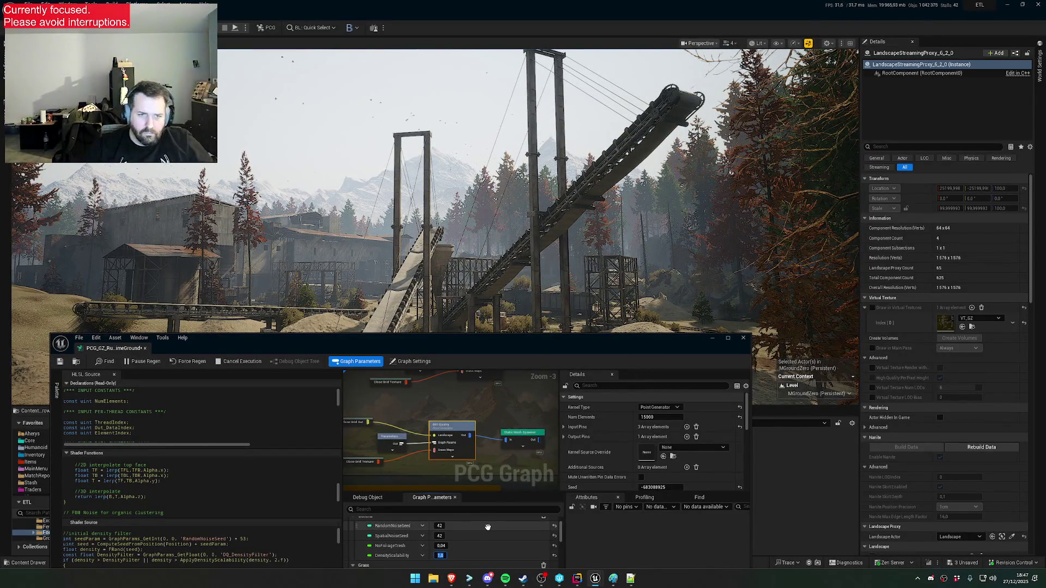
{"action": "key", "text": "ctrl+s"}
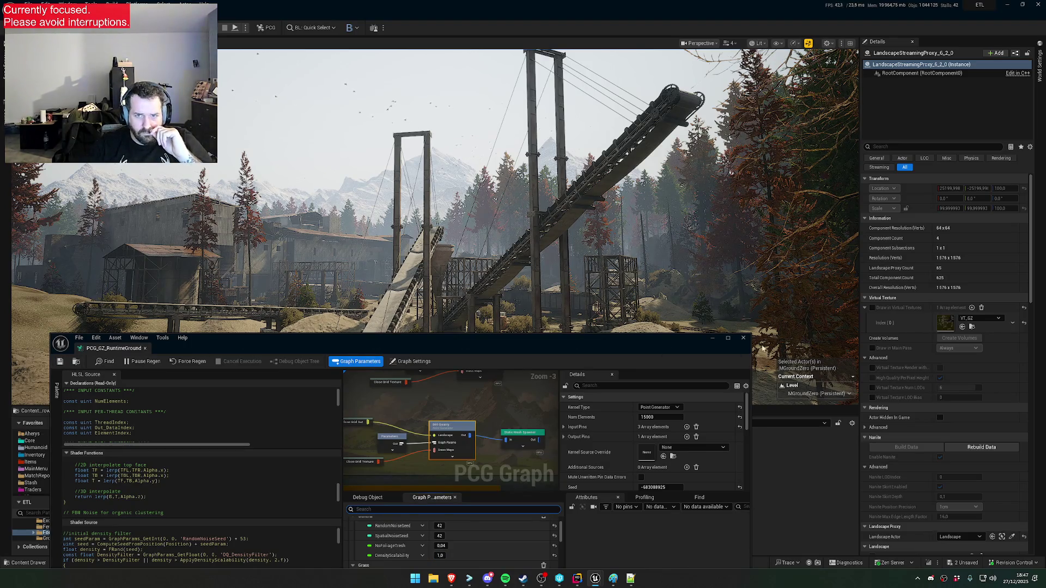
{"action": "left_click", "coordinate": [743, 338]}
{"action": "scroll", "coordinate": [431, 217], "scroll_direction": "up", "scroll_amount": 2}
Fly the camera up over the mine yard, then switch to Rider
{"action": "key", "text": "w"}
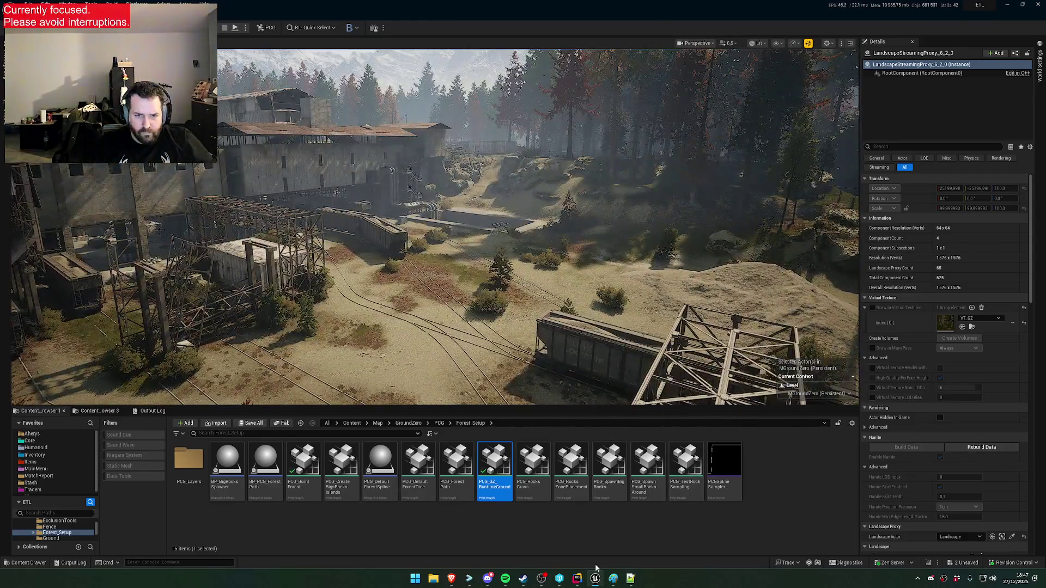
{"action": "left_click", "coordinate": [578, 578]}
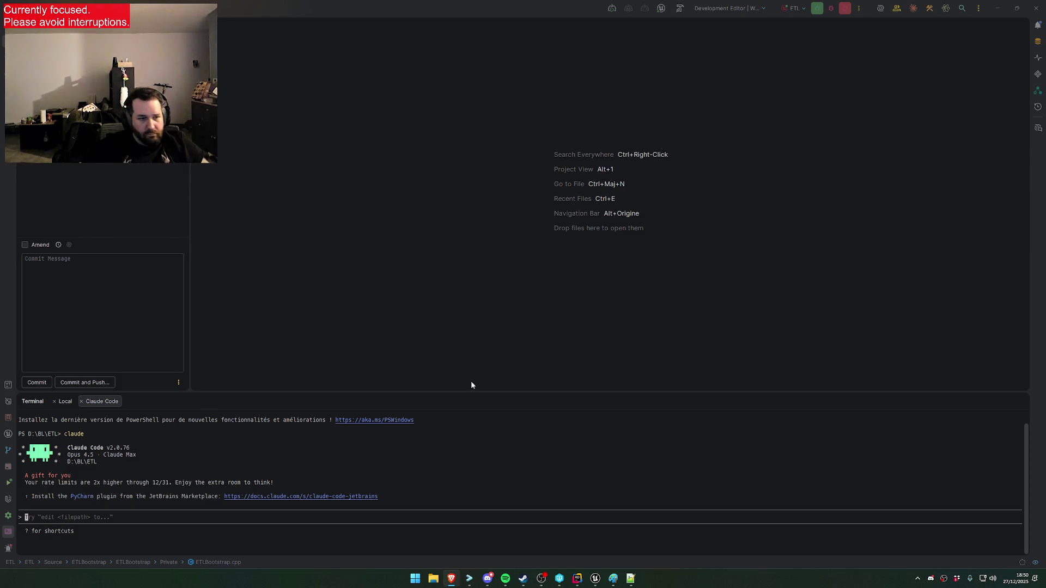
Go back to Unreal briefly and reopen the PCG_GZ_RuntimeGround graph
{"action": "left_click", "coordinate": [437, 440]}
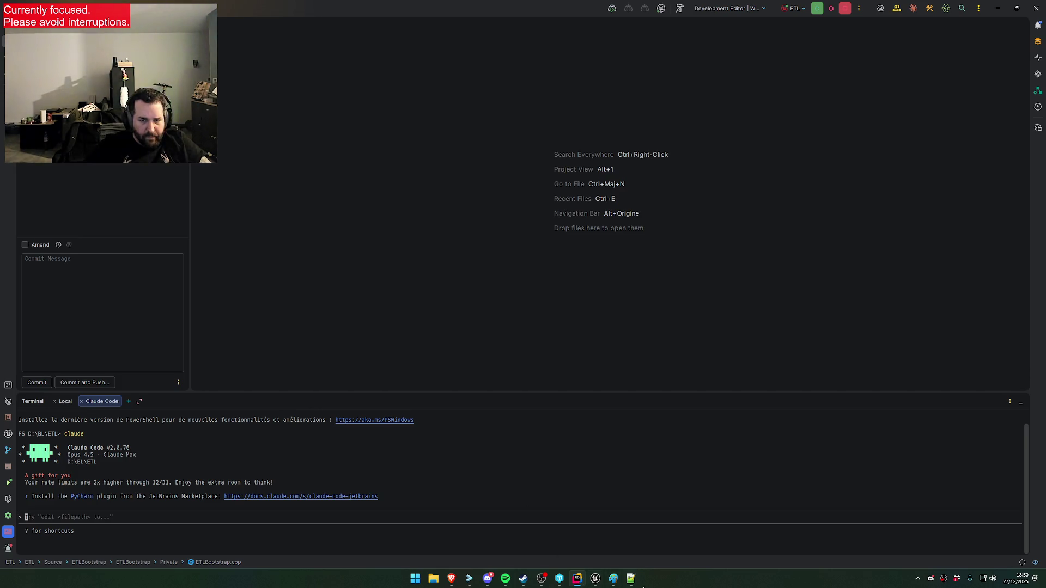
{"action": "left_click", "coordinate": [594, 579]}
{"action": "double_click", "coordinate": [502, 487]}
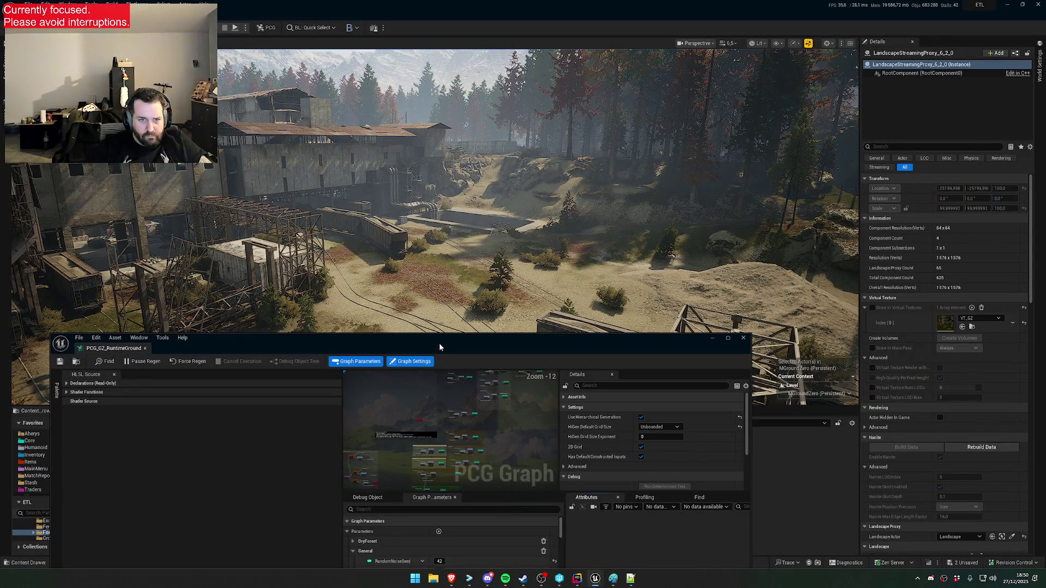
{"action": "left_click_drag", "start_coordinate": [439, 345], "coordinate": [489, 198]}
{"action": "scroll", "coordinate": [452, 412], "scroll_direction": "down", "scroll_amount": 2}
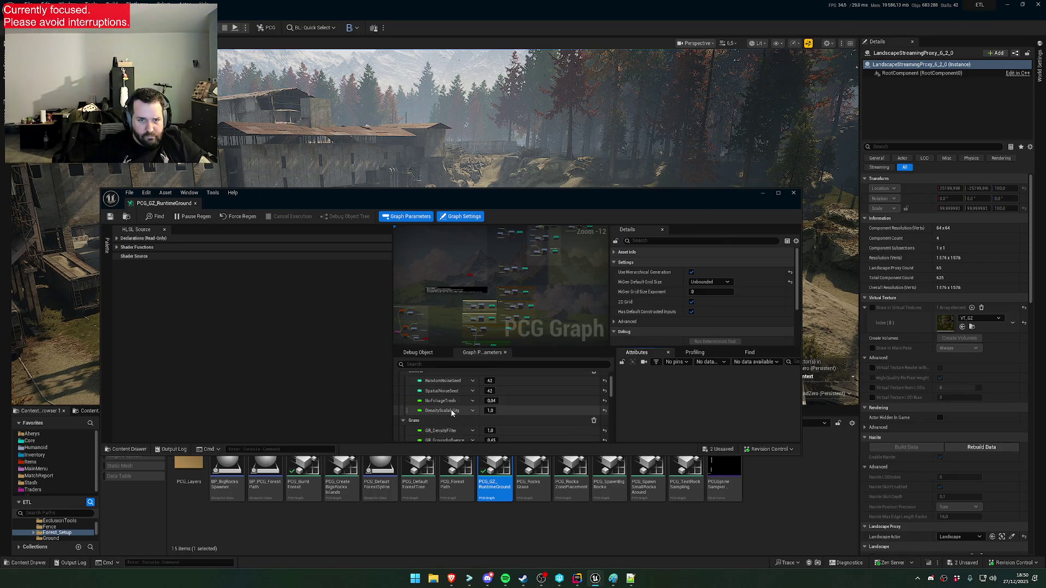
Ask Claude Code for a new grass-density CVAR from 1-0, added to default scalability
{"action": "left_click", "coordinate": [575, 581]}
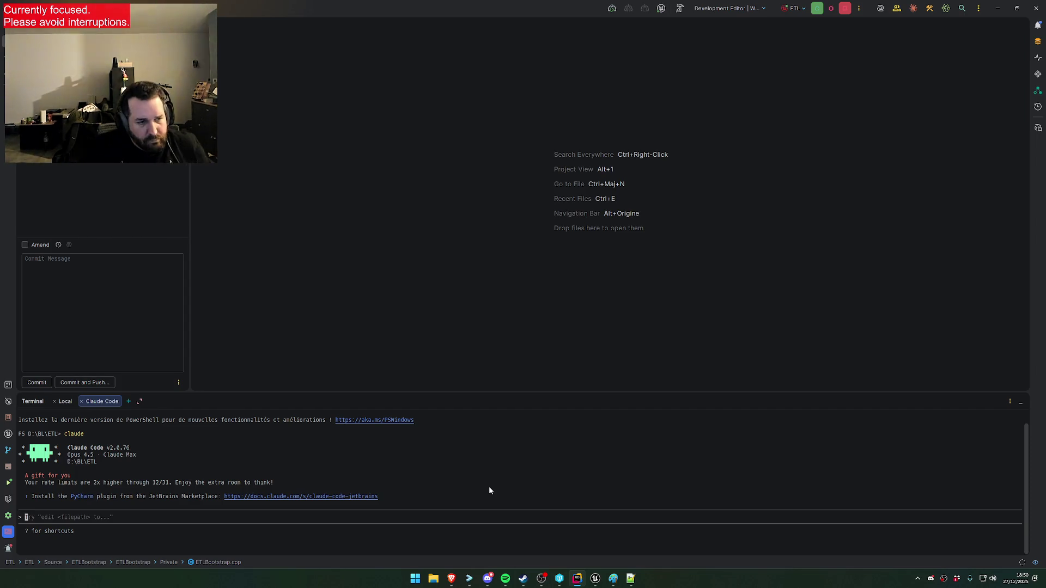
{"action": "type", "text": "Can we"}
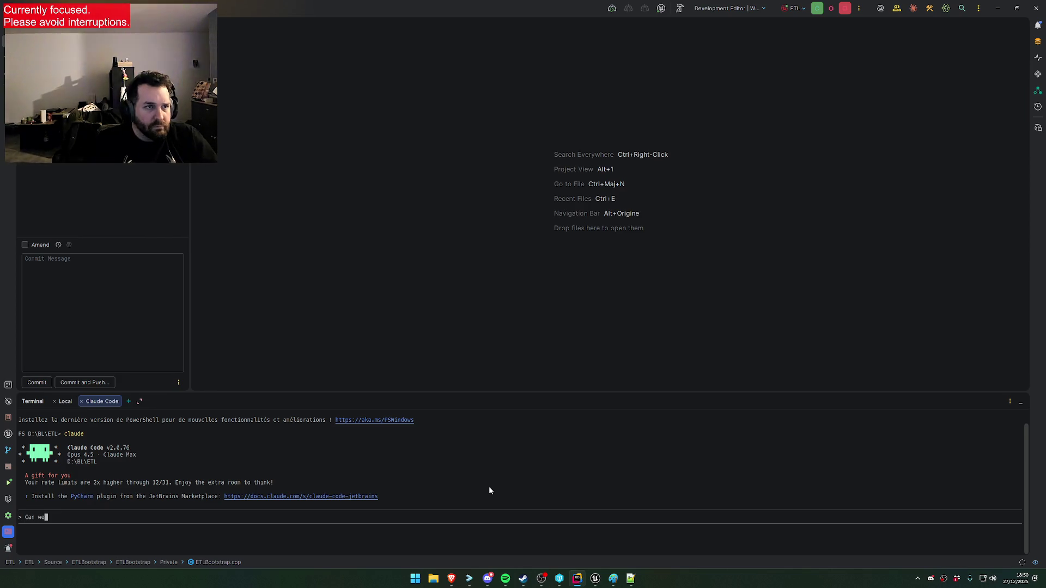
{"action": "type", "text": " add a sc"}
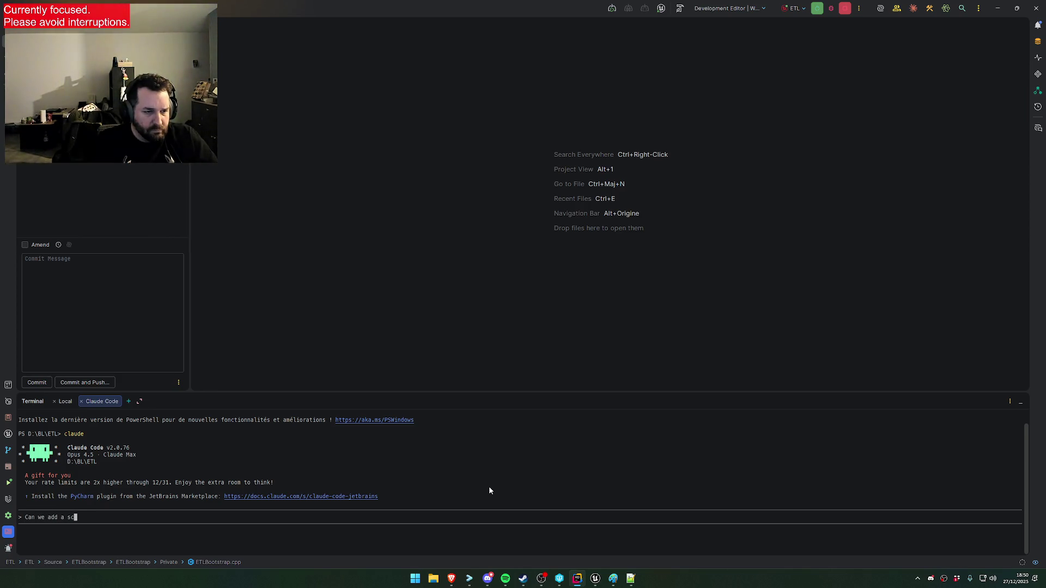
{"action": "type", "text": "alability variable"}
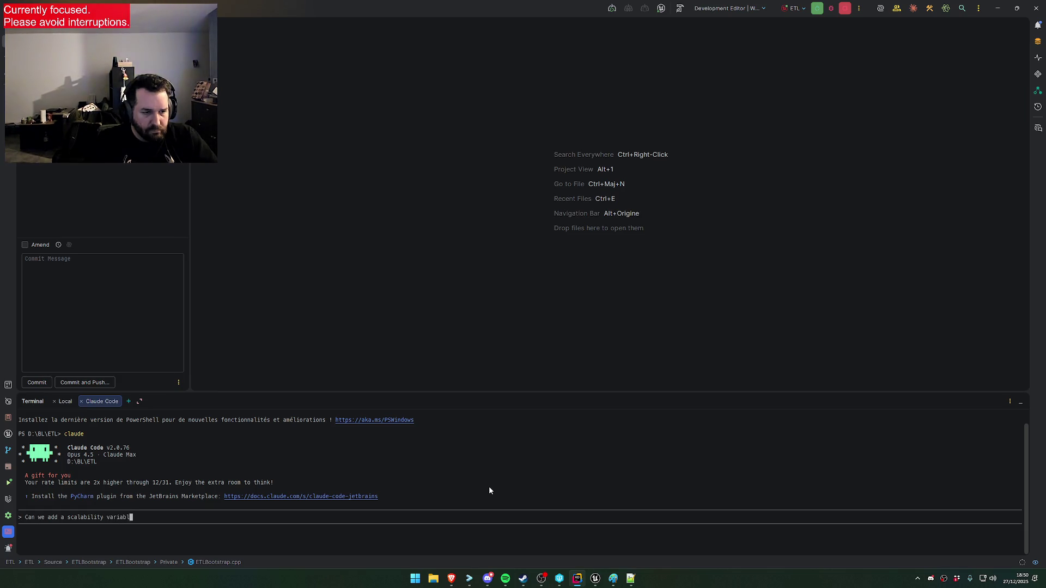
{"action": "key", "text": "ctrl+Left"}
{"action": "key", "text": "ctrl+Left"}
{"action": "key", "text": "ctrl+Left"}
{"action": "key", "text": "ctrl+Right"}
{"action": "type", "text": "new"}
{"action": "key", "text": "End"}
{"action": "key", "text": "BackSpace"}
{"action": "key", "text": "BackSpace"}
{"action": "key", "text": "BackSpace"}
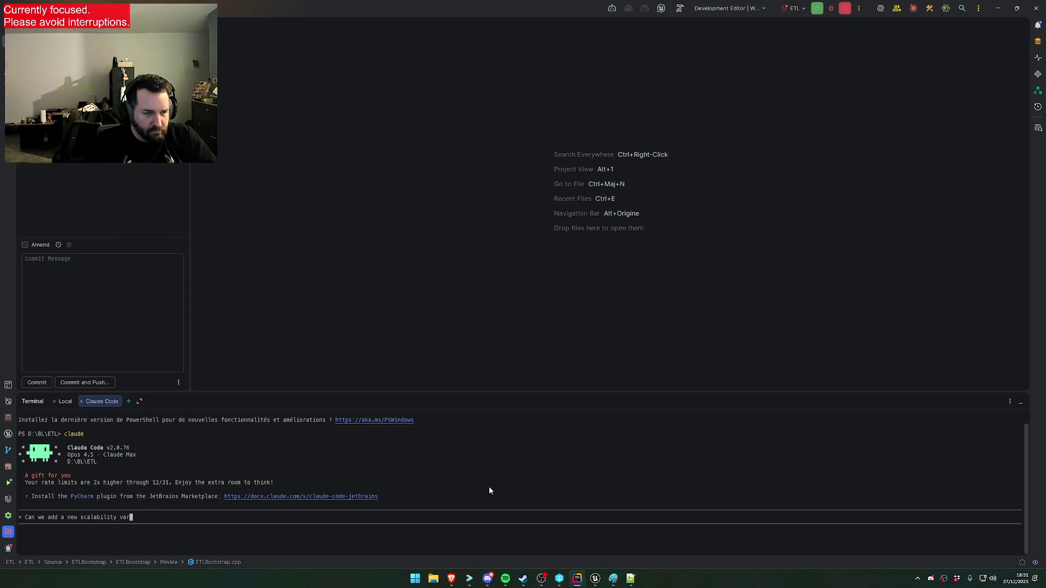
{"action": "key", "text": "BackSpace"}
{"action": "type", "text": "CVA"}
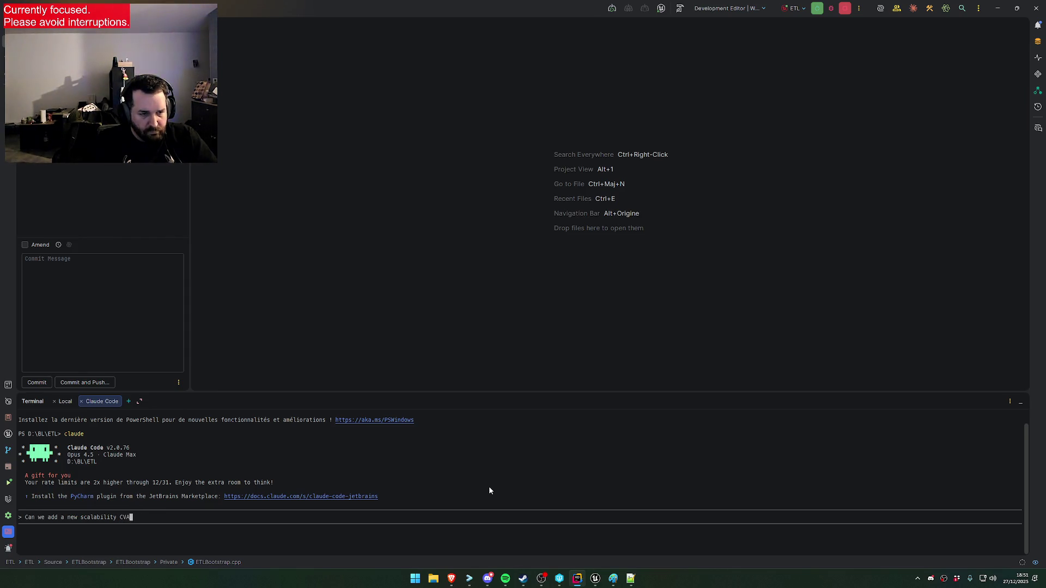
{"action": "type", "text": "R for grass density"}
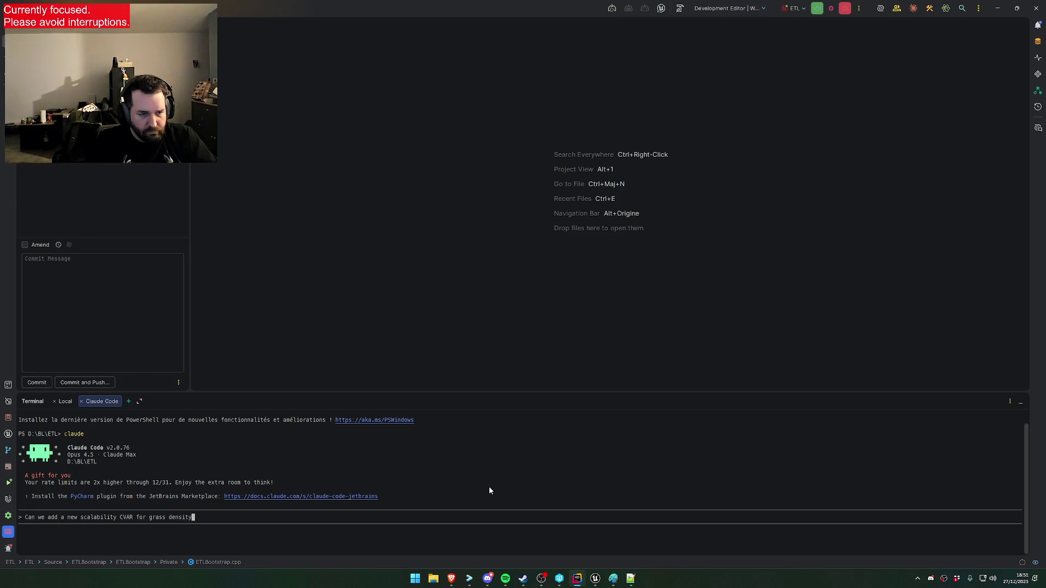
{"action": "type", "text": ", and add it d"}
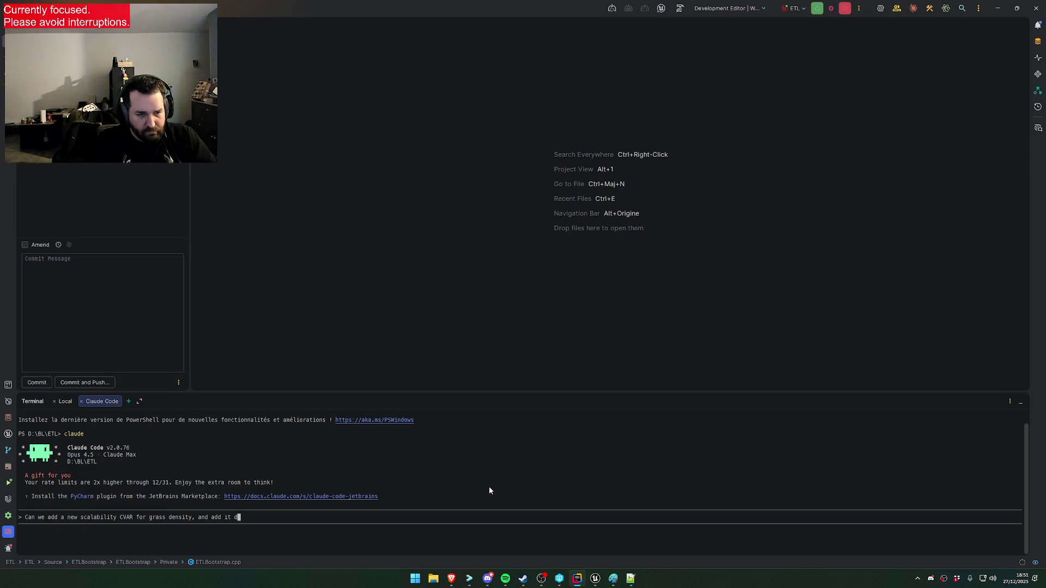
{"action": "key", "text": "BackSpace"}
{"action": "type", "text": "to default scalabi"}
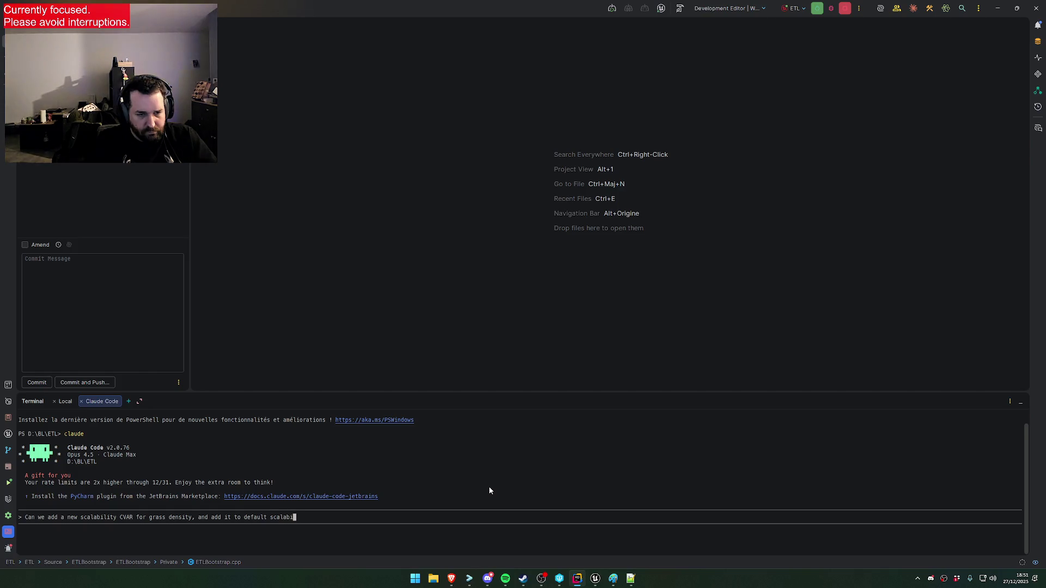
{"action": "type", "text": "lity ? from 1"}
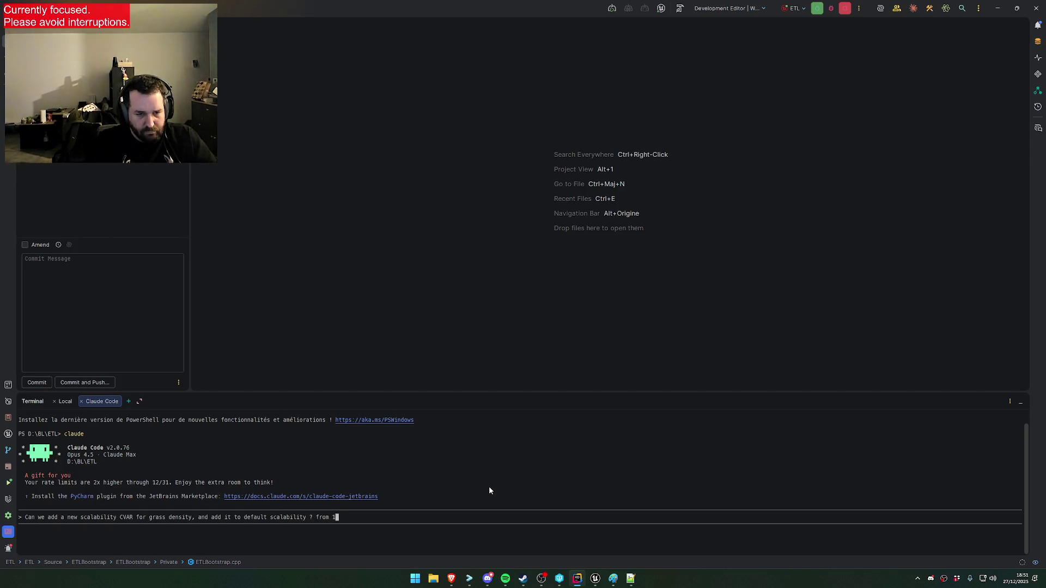
{"action": "type", "text": "-0. Ignore "}
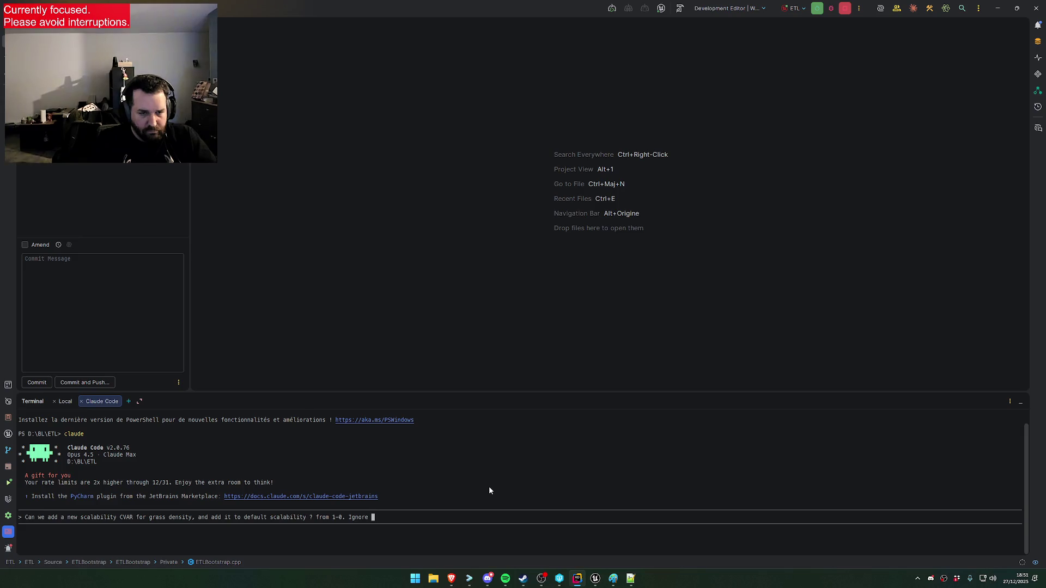
{"action": "type", "text": "existing one, we "}
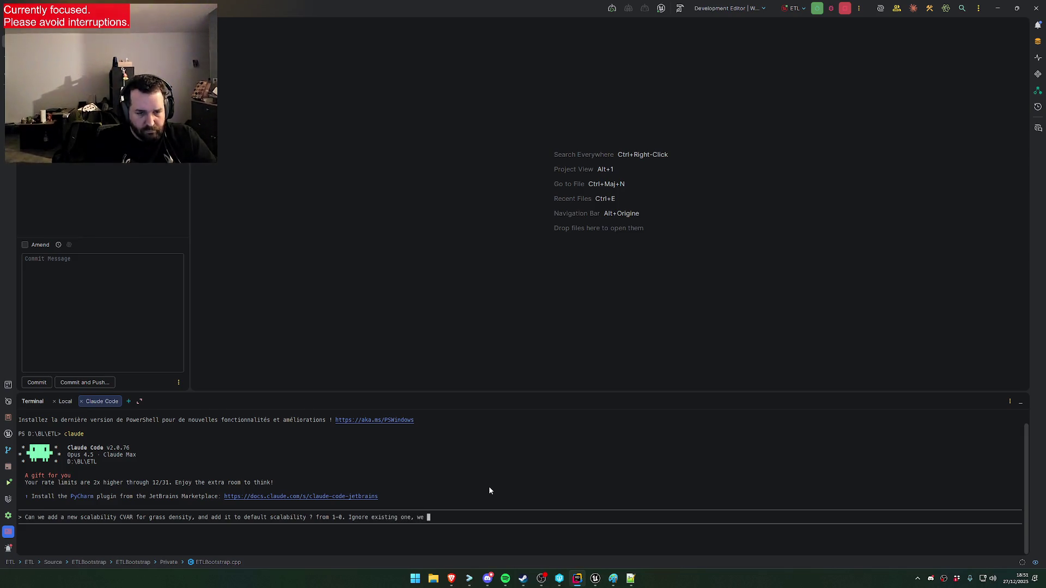
{"action": "type", "text": "will connec"}
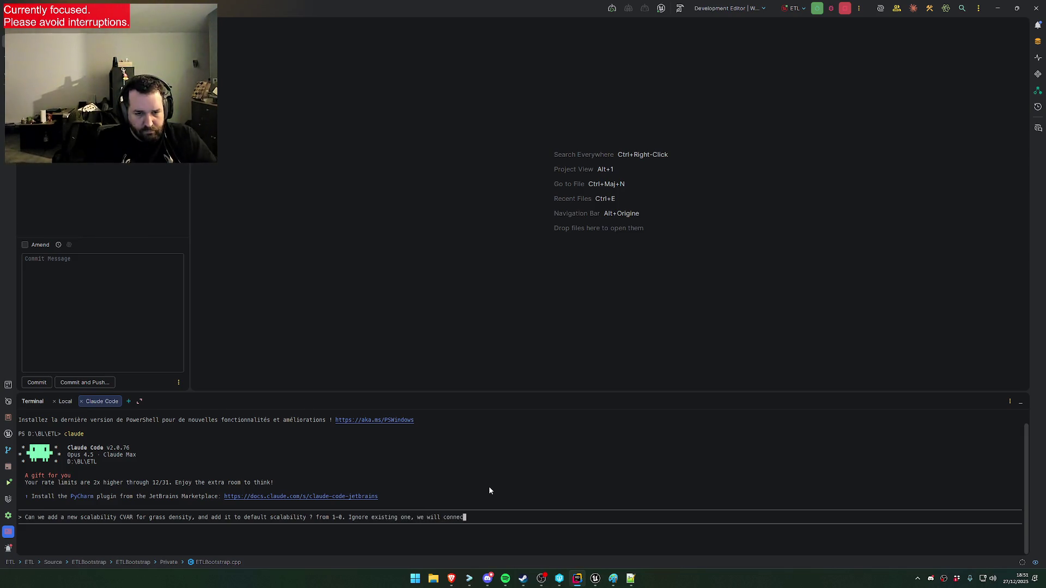
{"action": "type", "text": "t it to PCG Gras"}
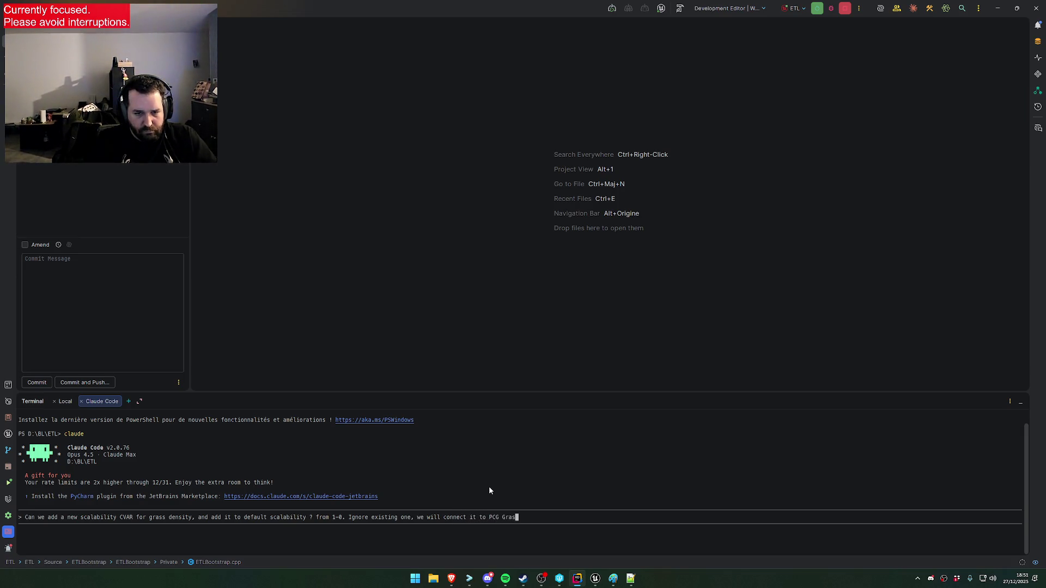
{"action": "type", "text": "s Generation."}
{"action": "key", "text": "Return"}
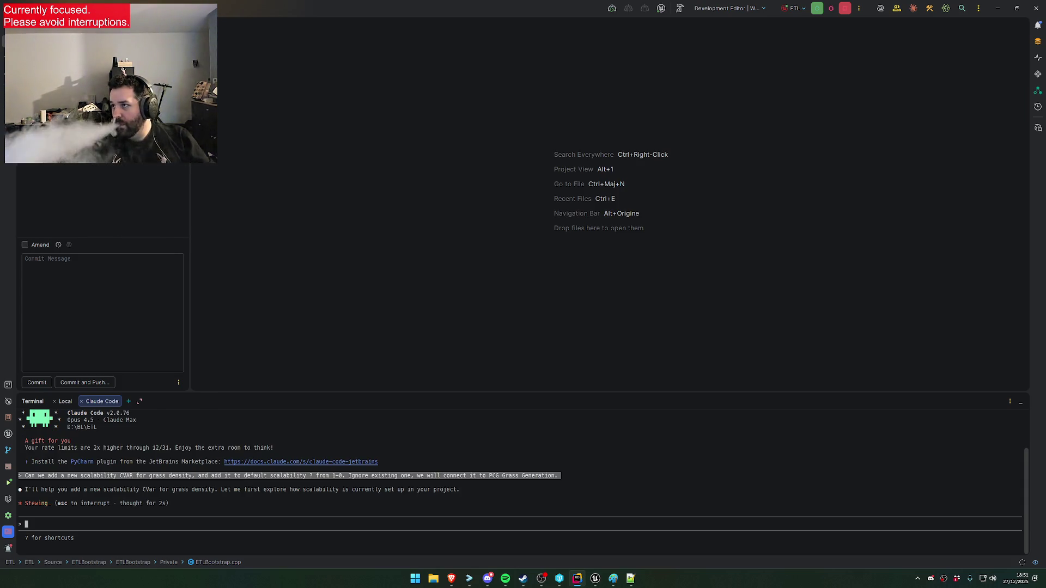
Switch away to the web browser while Claude Code works on the request
{"action": "key", "text": "alt+Tab"}
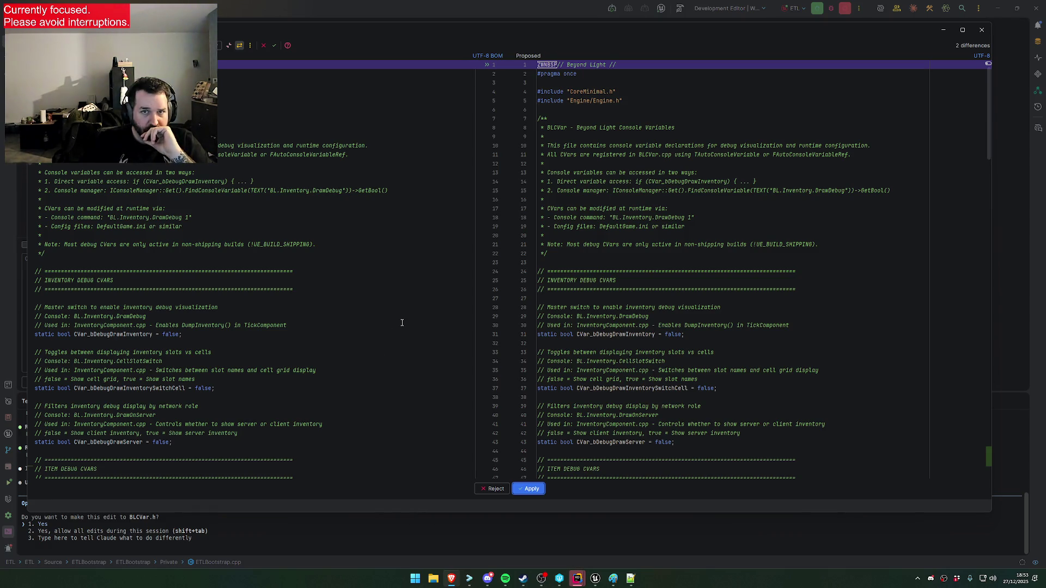
Review the CVar_PCGGrassDensity declaration (default 1.0f) and apply the BLCVar.h edit
{"action": "scroll", "coordinate": [402, 323], "scroll_direction": "down", "scroll_amount": 5}
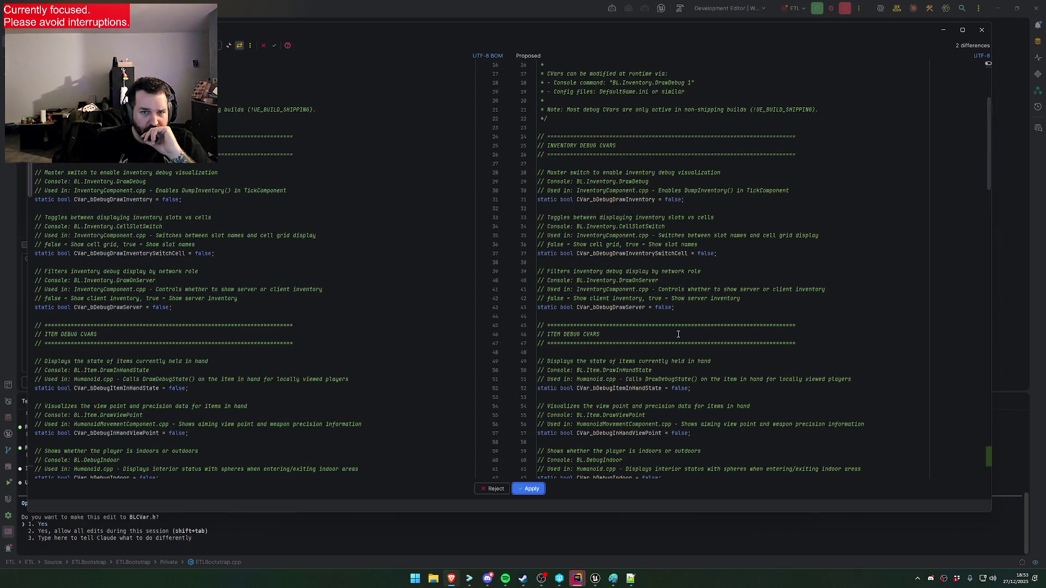
{"action": "scroll", "coordinate": [696, 311], "scroll_direction": "down", "scroll_amount": 5}
{"action": "left_click_drag", "start_coordinate": [989, 194], "coordinate": [983, 472]}
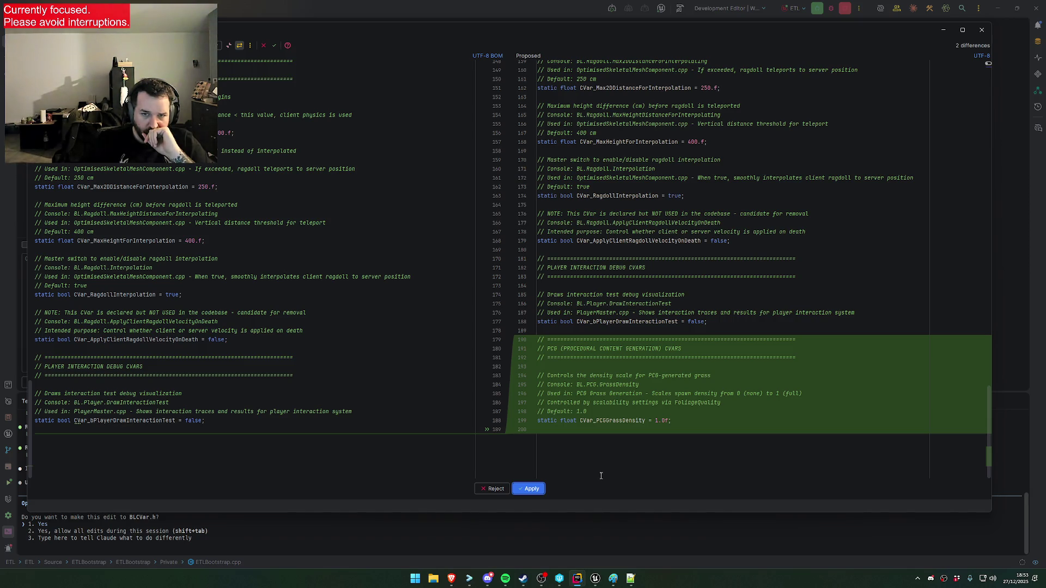
{"action": "left_click", "coordinate": [532, 489]}
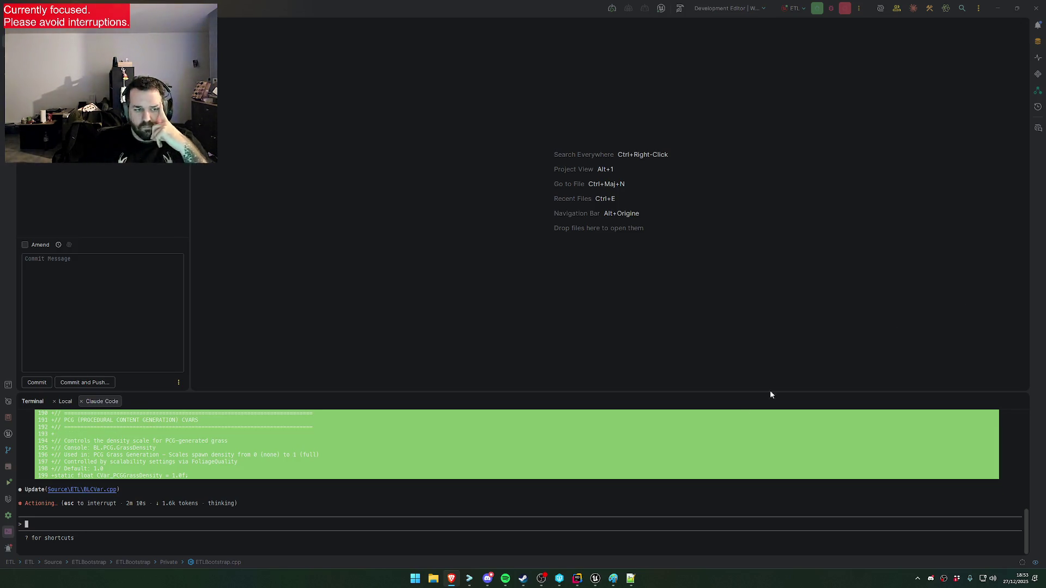
Review the BL.PCG.GrassDensity registration with ECVF_Scalability and apply the BLCVar.cpp edit
{"action": "scroll", "coordinate": [718, 327], "scroll_direction": "down", "scroll_amount": 10}
{"action": "scroll", "coordinate": [720, 306], "scroll_direction": "down", "scroll_amount": 20}
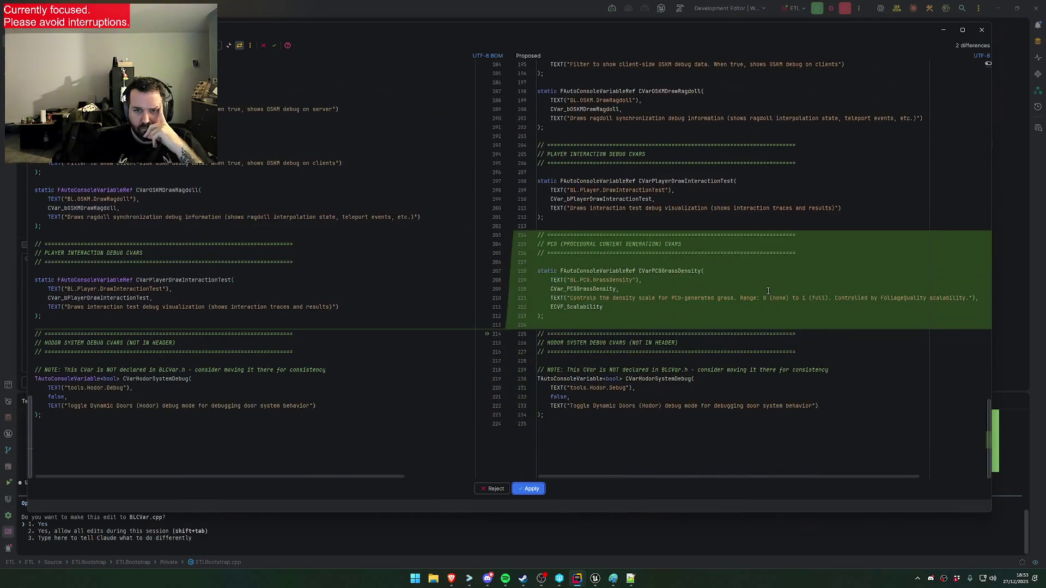
{"action": "scroll", "coordinate": [768, 291], "scroll_direction": "up", "scroll_amount": 1}
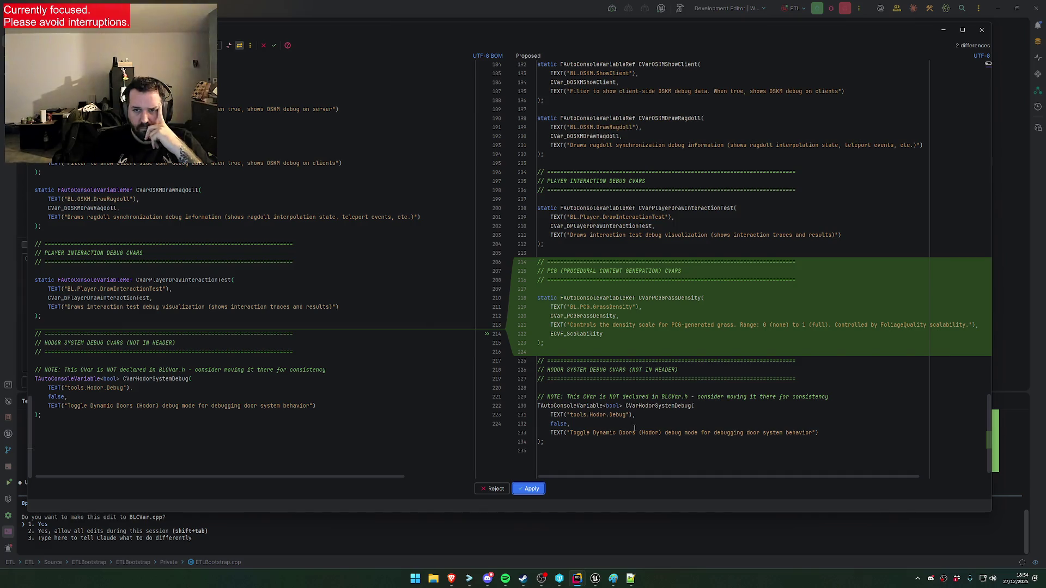
{"action": "left_click", "coordinate": [529, 488]}
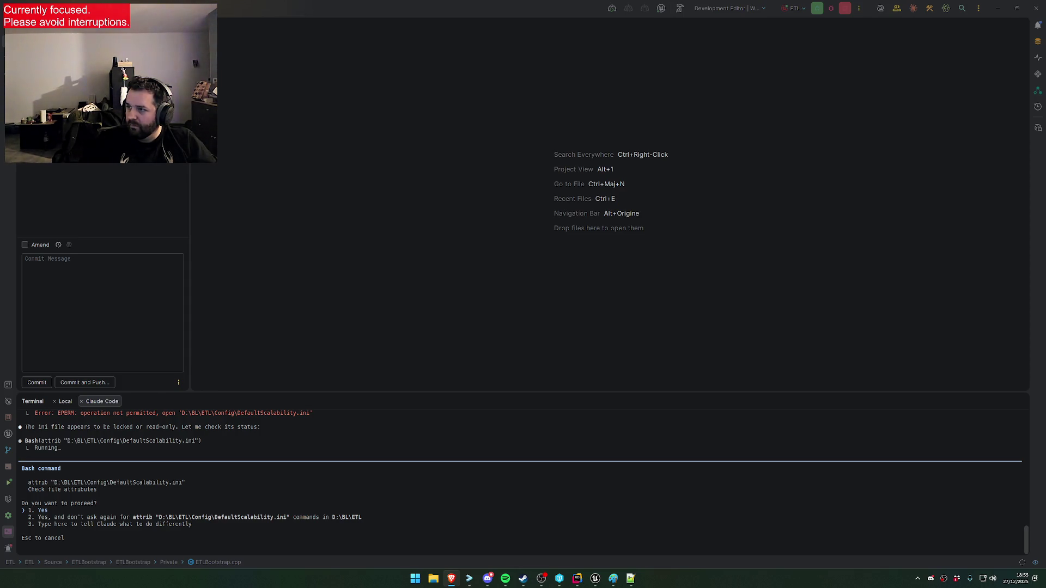
Approve checking DefaultScalability.ini's file attributes, then return to Rider at the next prompt
{"action": "left_click", "coordinate": [501, 498]}
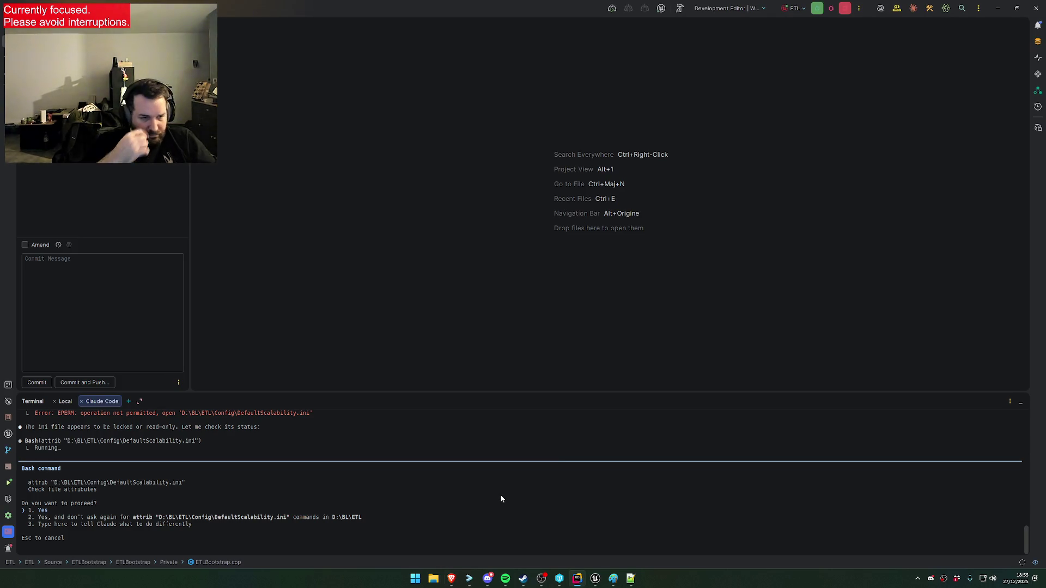
{"action": "key", "text": "Return"}
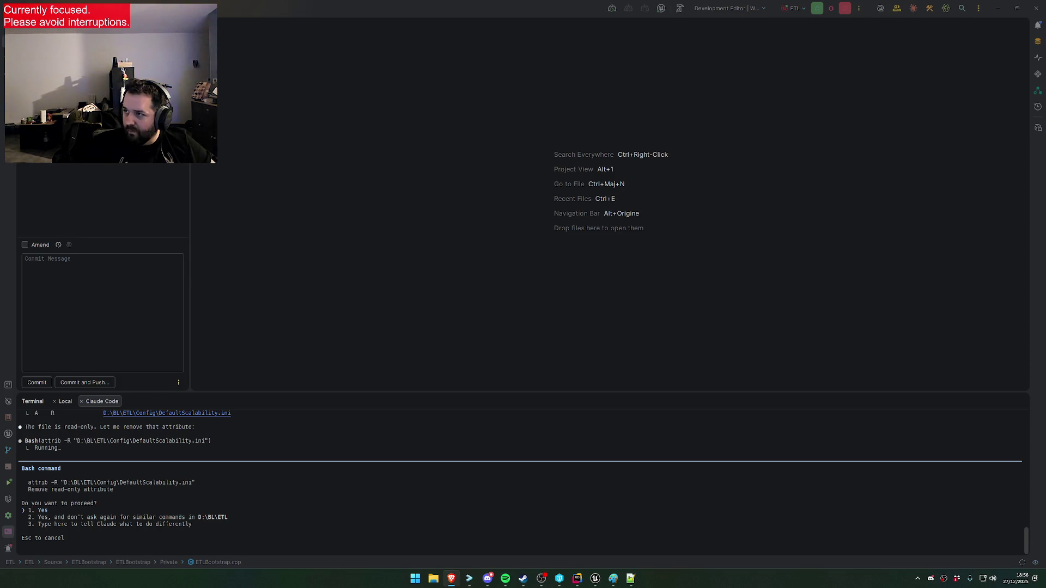
{"action": "left_click", "coordinate": [548, 509]}
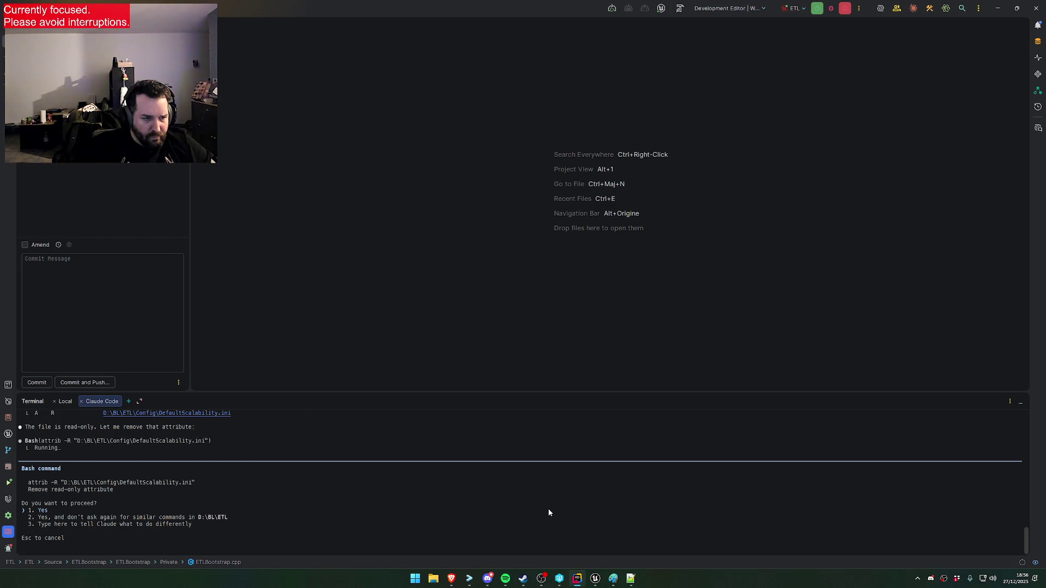
Allow removing the read-only flag and accept the BL.PCG.GrassDensity lines for DefaultScalability.ini
{"action": "key", "text": "Return"}
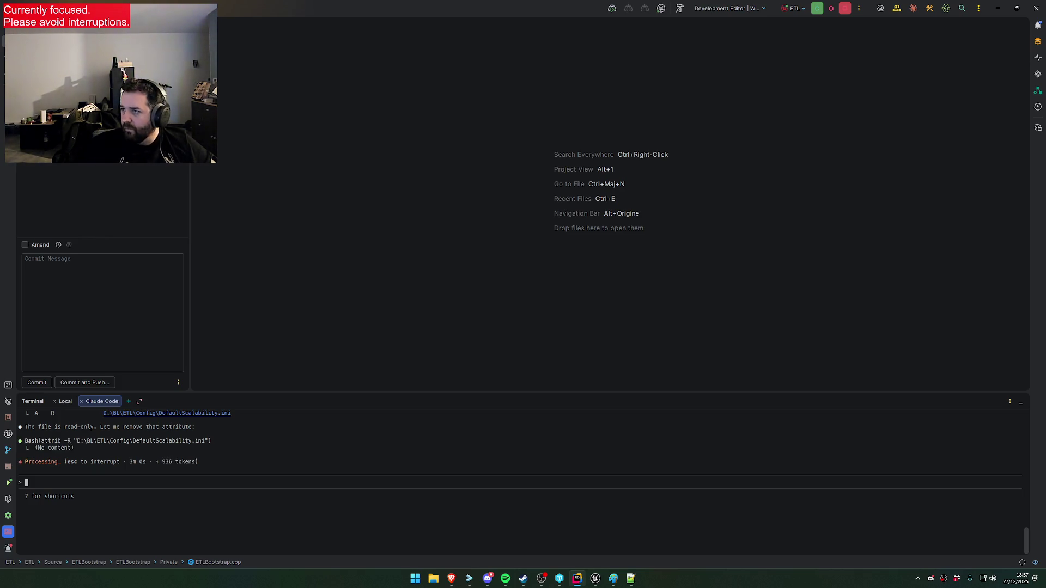
{"action": "key", "text": "alt+Tab"}
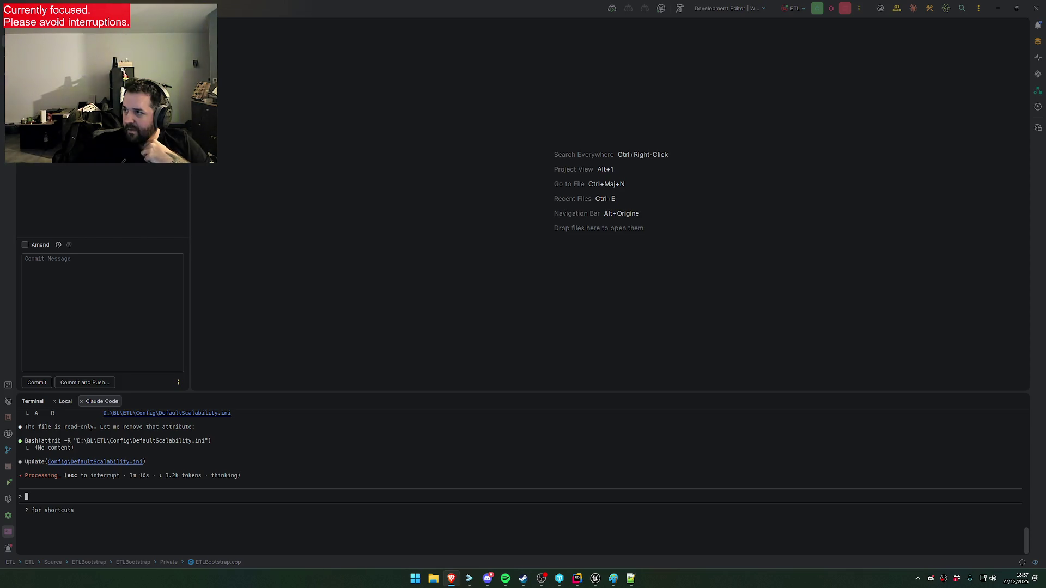
{"action": "scroll", "coordinate": [831, 306], "scroll_direction": "down", "scroll_amount": 3}
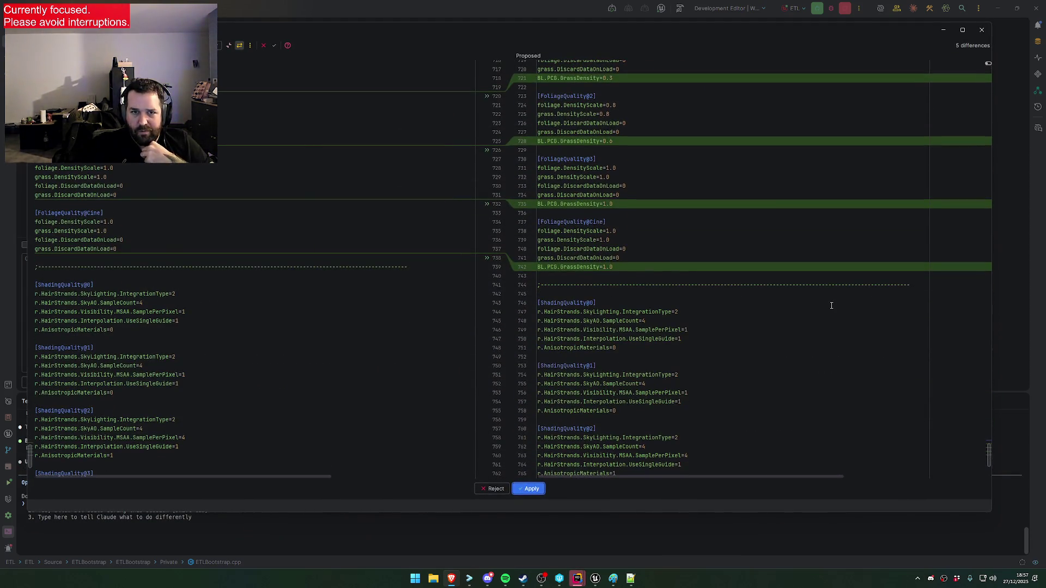
{"action": "scroll", "coordinate": [832, 305], "scroll_direction": "up", "scroll_amount": 1}
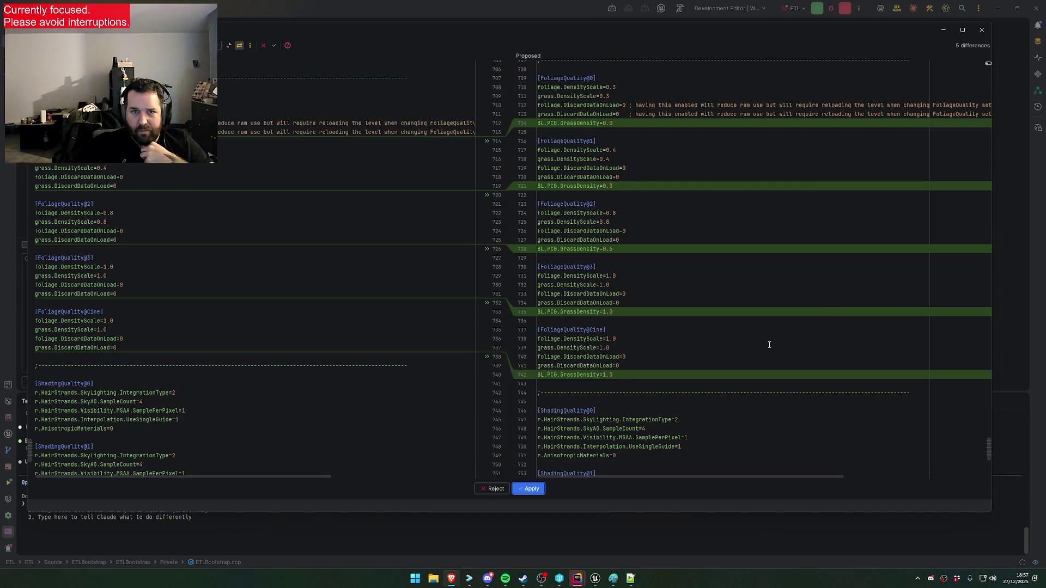
{"action": "left_click", "coordinate": [531, 489]}
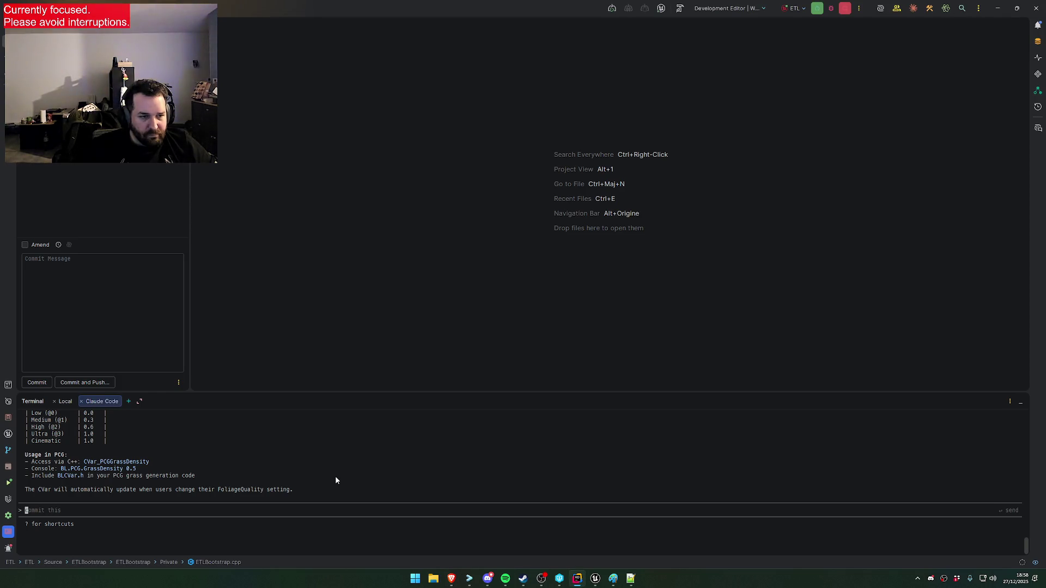
Read Claude Code's summary of the 0.0–1.0 GrassDensity CVar across FoliageQuality levels
{"action": "scroll", "coordinate": [335, 476], "scroll_direction": "up", "scroll_amount": 5}
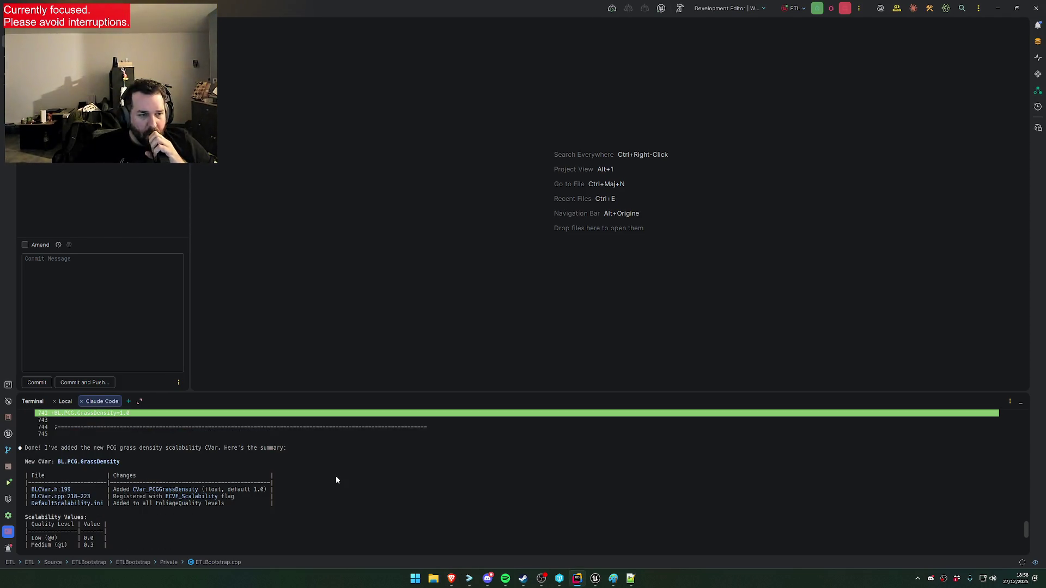
{"action": "scroll", "coordinate": [335, 476], "scroll_direction": "down", "scroll_amount": 3}
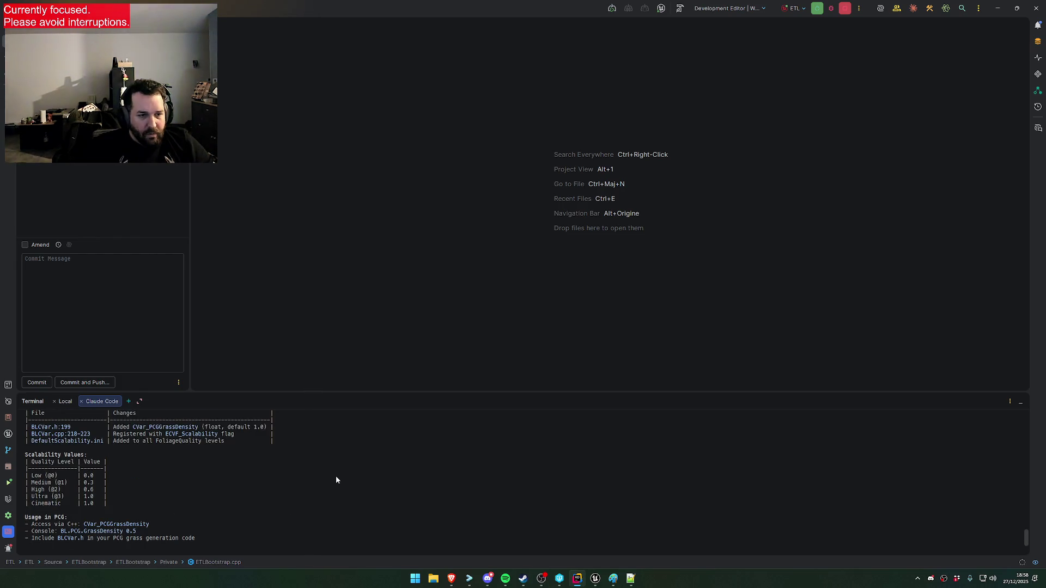
{"action": "scroll", "coordinate": [336, 479], "scroll_direction": "up", "scroll_amount": 2}
{"action": "mouse_move", "coordinate": [594, 578]}
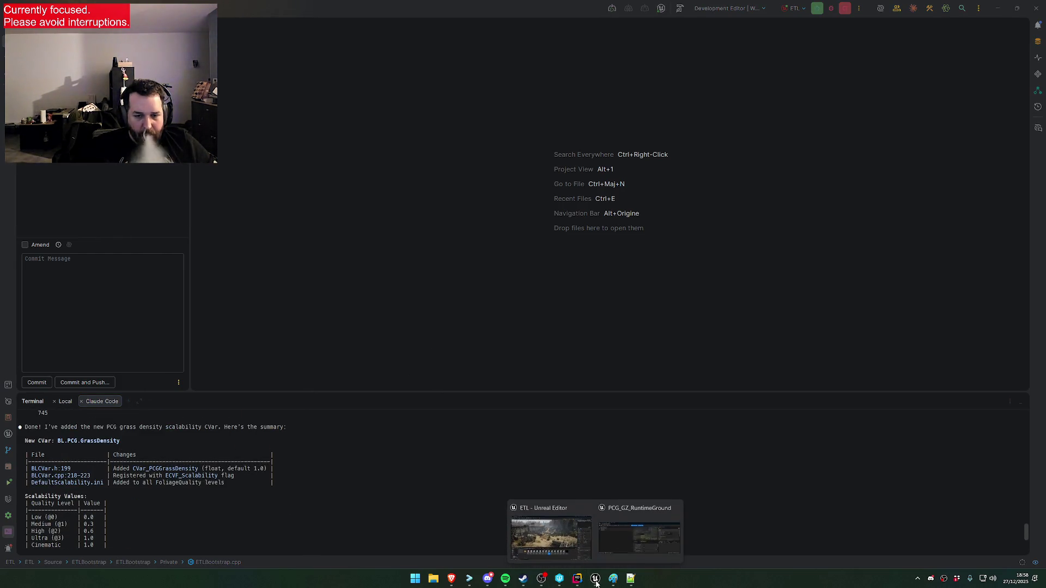
{"action": "left_click", "coordinate": [632, 537]}
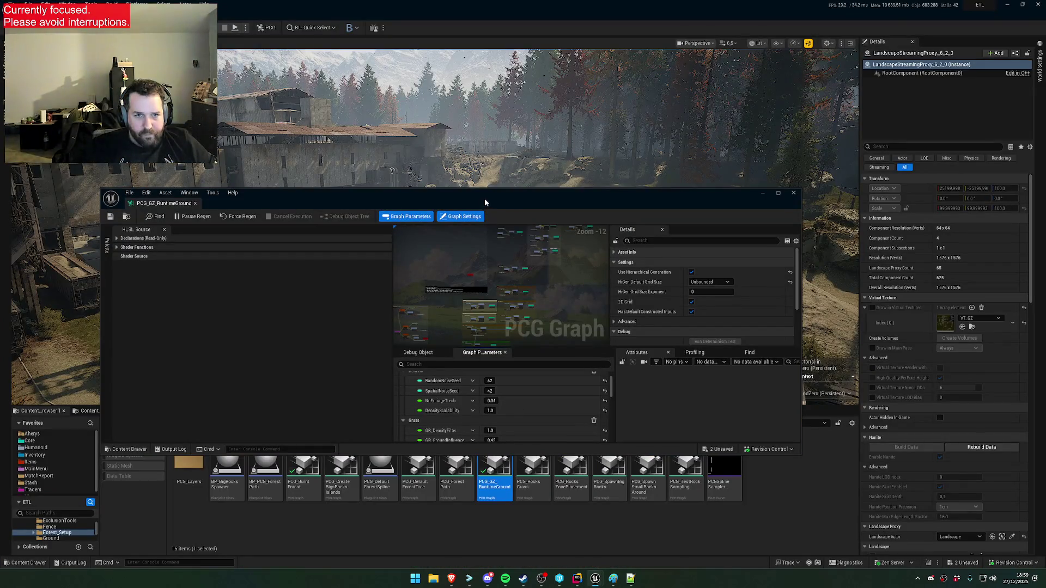
Maximize the PCG_GZ_RuntimeGround graph and browse 'get graph' nodes without adding one, then return to Rider
{"action": "double_click", "coordinate": [485, 199]}
{"action": "scroll", "coordinate": [589, 240], "scroll_direction": "up", "scroll_amount": 8}
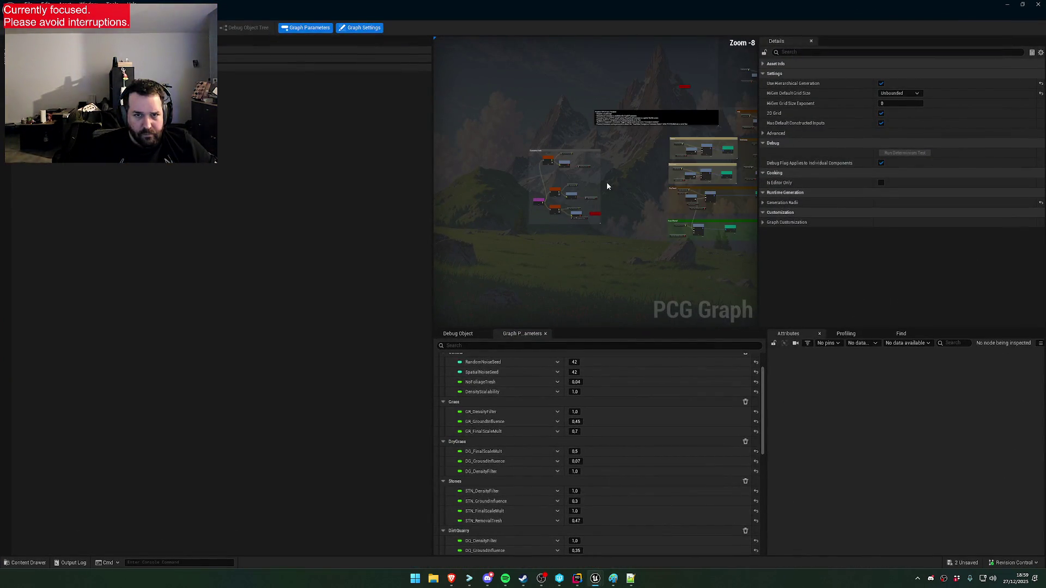
{"action": "right_click", "coordinate": [533, 202]}
{"action": "type", "text": "get graph"}
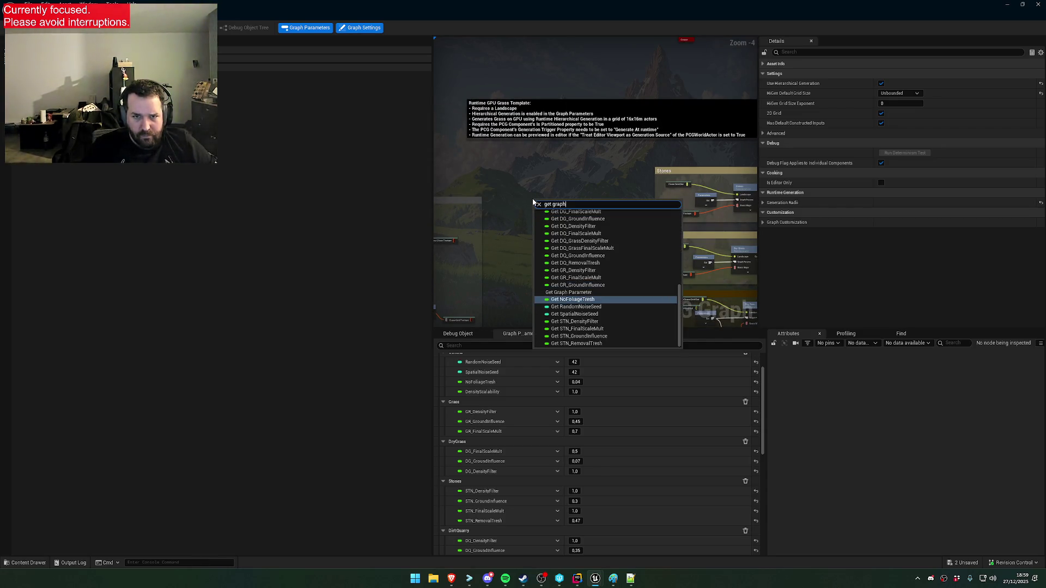
{"action": "scroll", "coordinate": [608, 290], "scroll_direction": "down", "scroll_amount": 5}
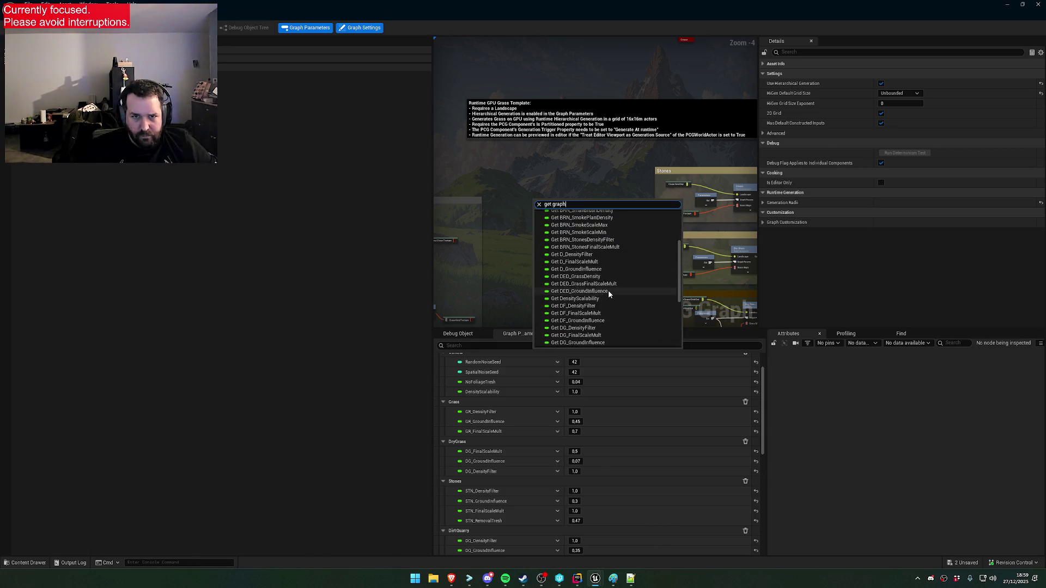
{"action": "key", "text": "Escape"}
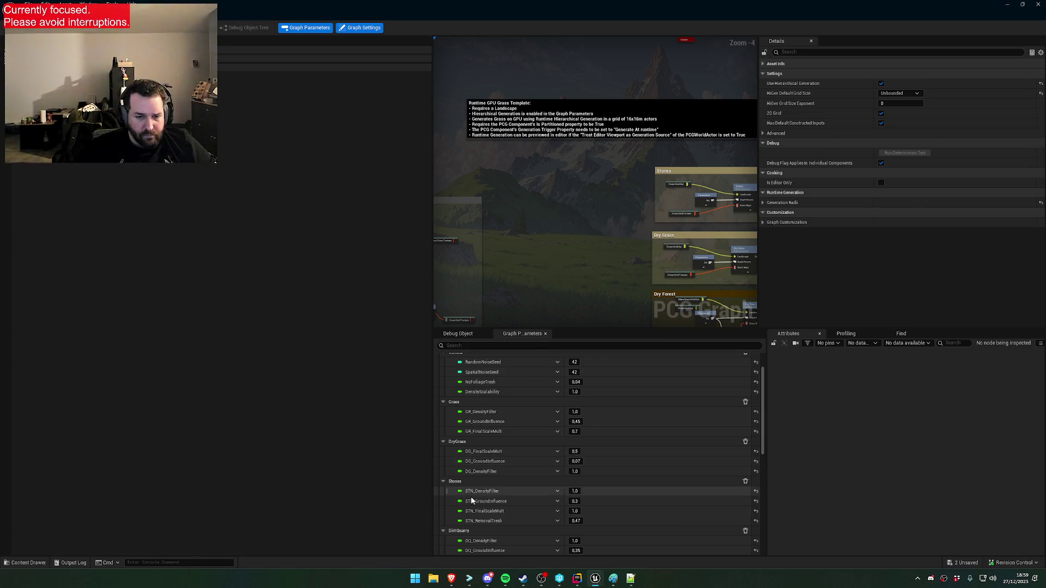
{"action": "key", "text": "alt+Tab"}
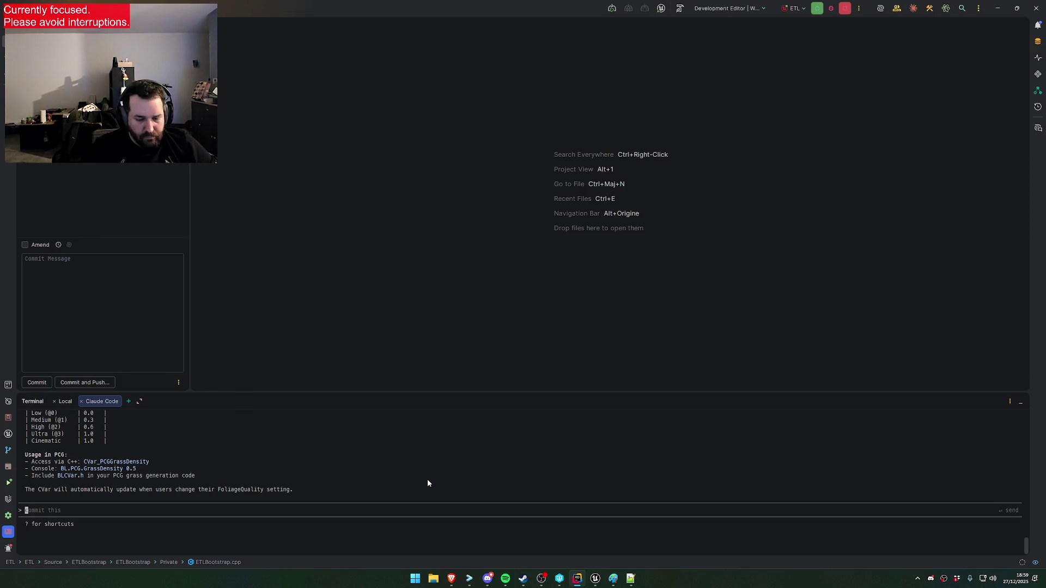
After checking the Stones Parameters node, ask Claude Code how to connect this CVAR to a PCG GraphParameter
{"action": "type", "text": "How to connect this "}
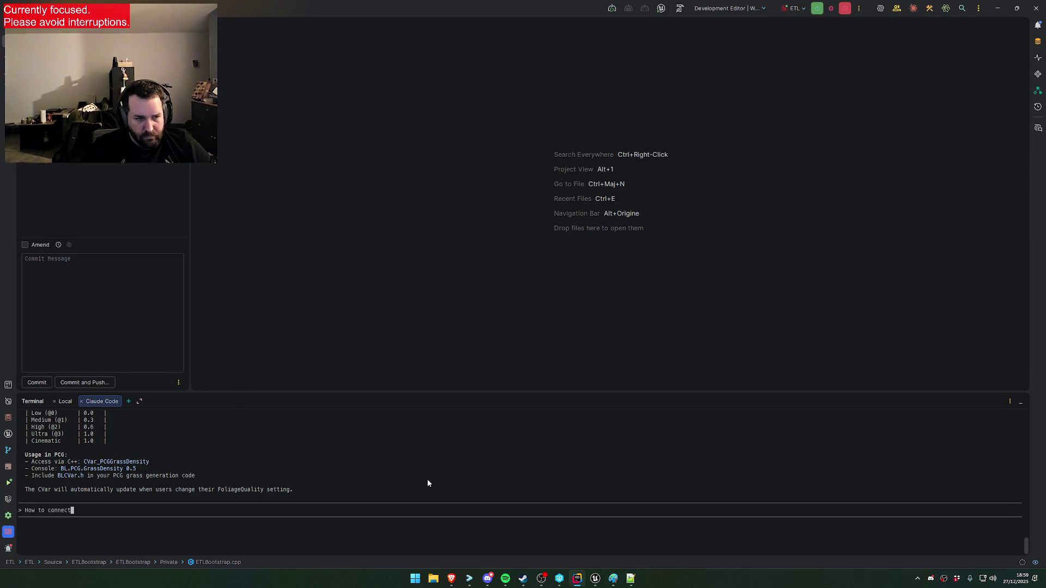
{"action": "type", "text": "CVAR to a"}
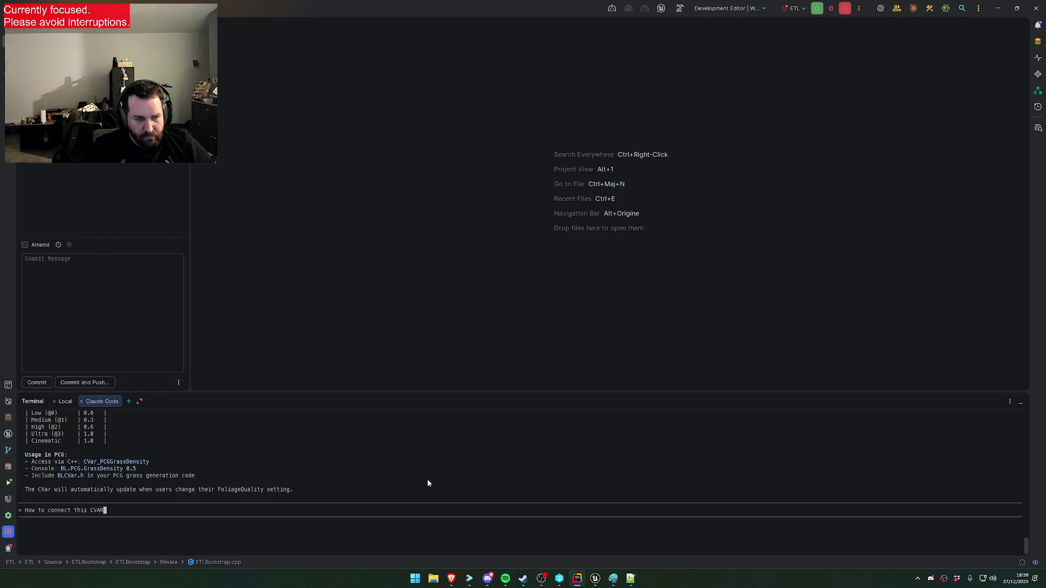
{"action": "key", "text": "alt+Tab"}
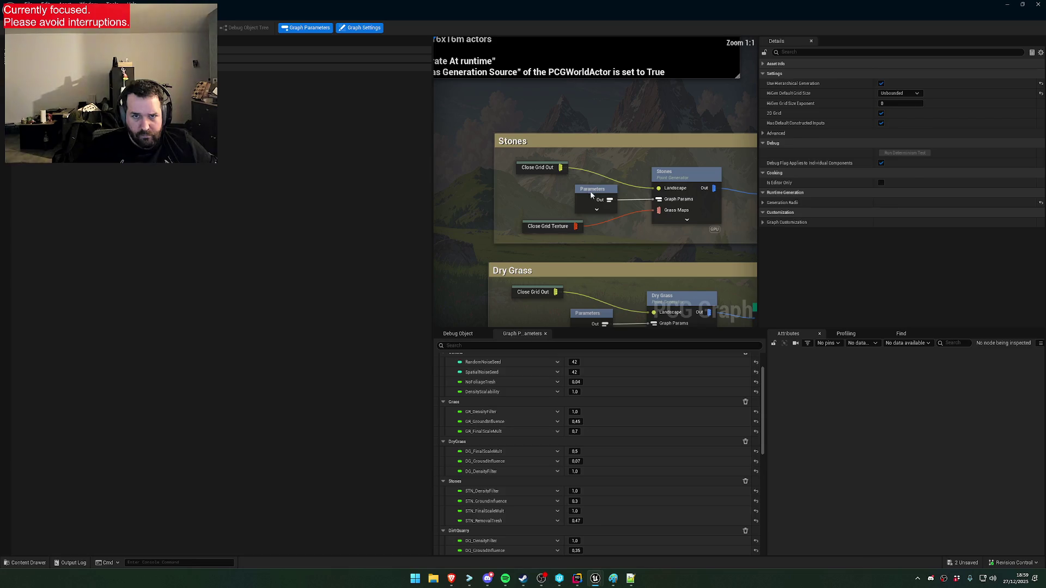
{"action": "left_click", "coordinate": [586, 197]}
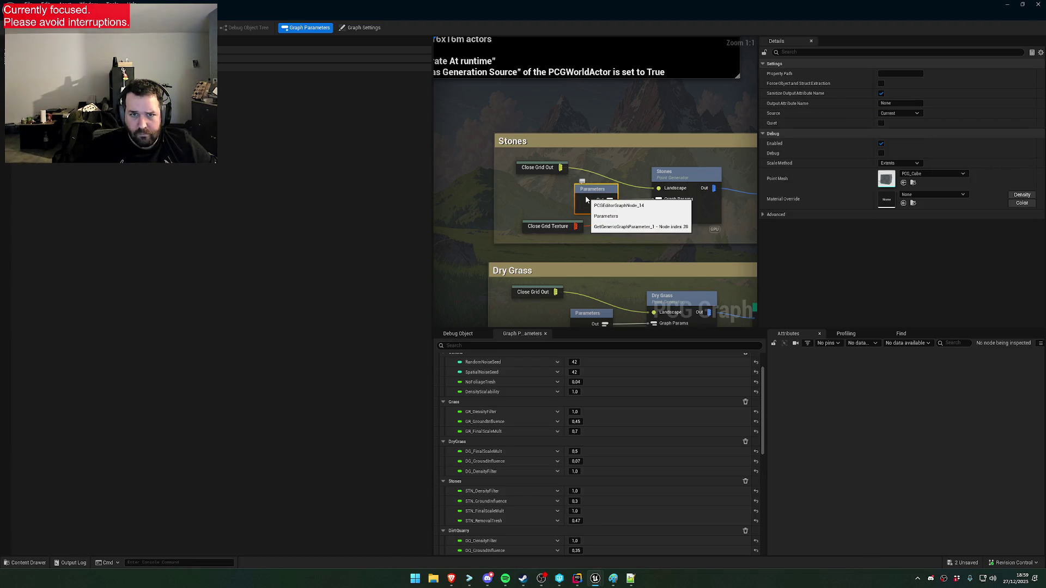
{"action": "key", "text": "alt+Tab"}
{"action": "type", "text": "G"}
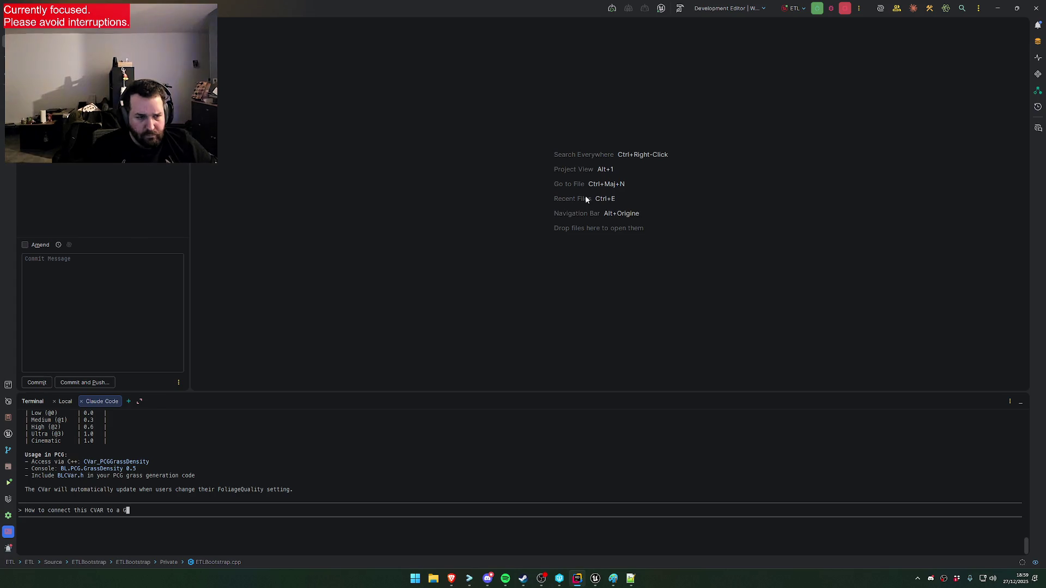
{"action": "type", "text": "raphPar"}
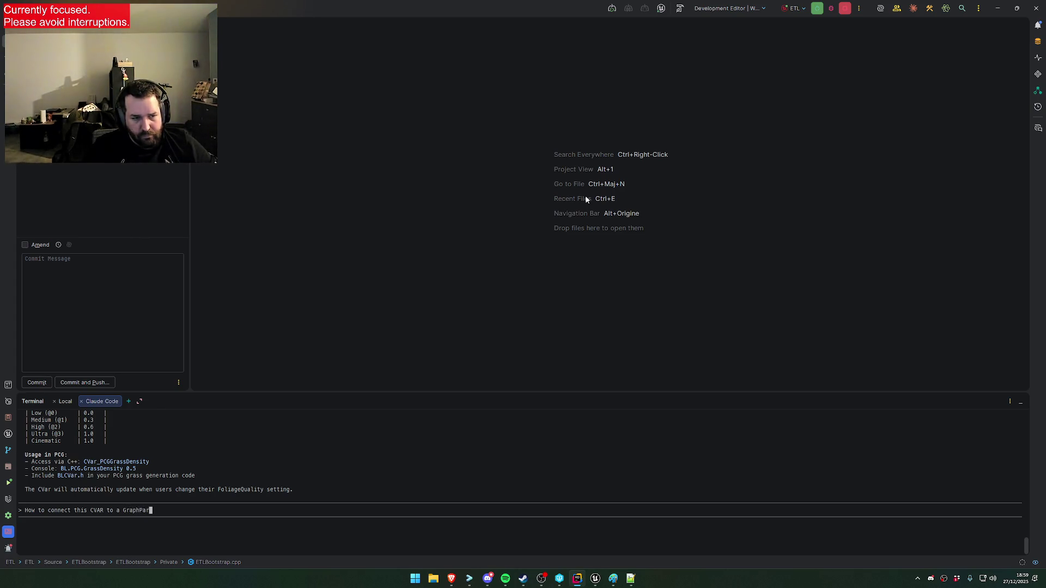
{"action": "type", "text": "ameter d'un PCG ?"}
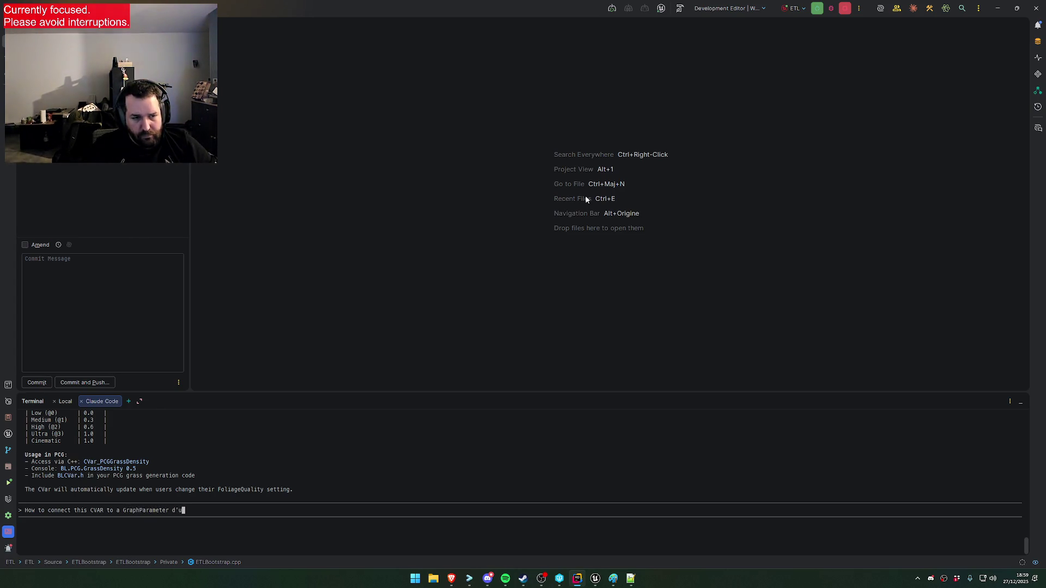
{"action": "key", "text": "Return"}
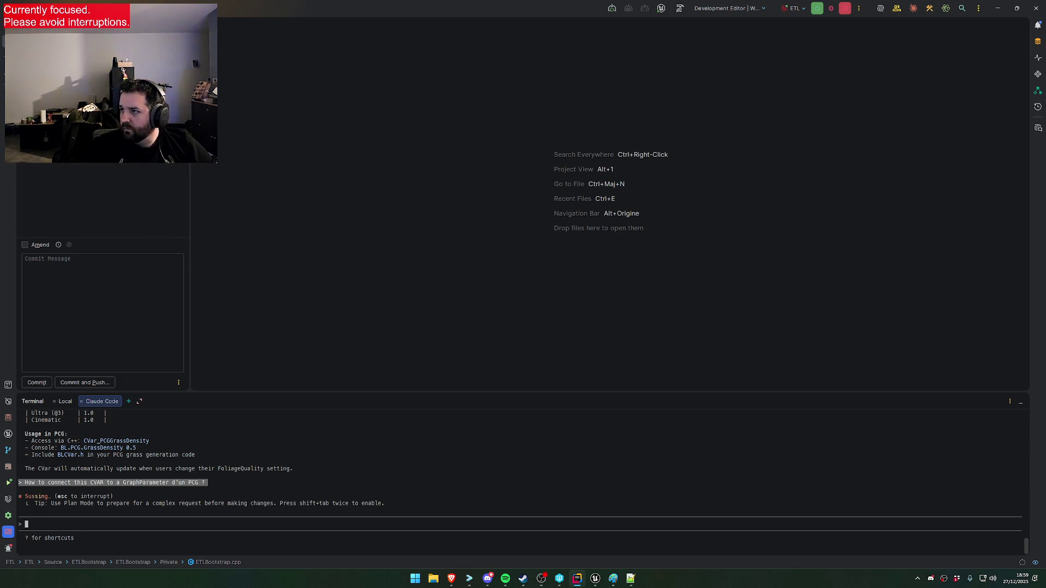
{"action": "key", "text": "alt+Tab"}
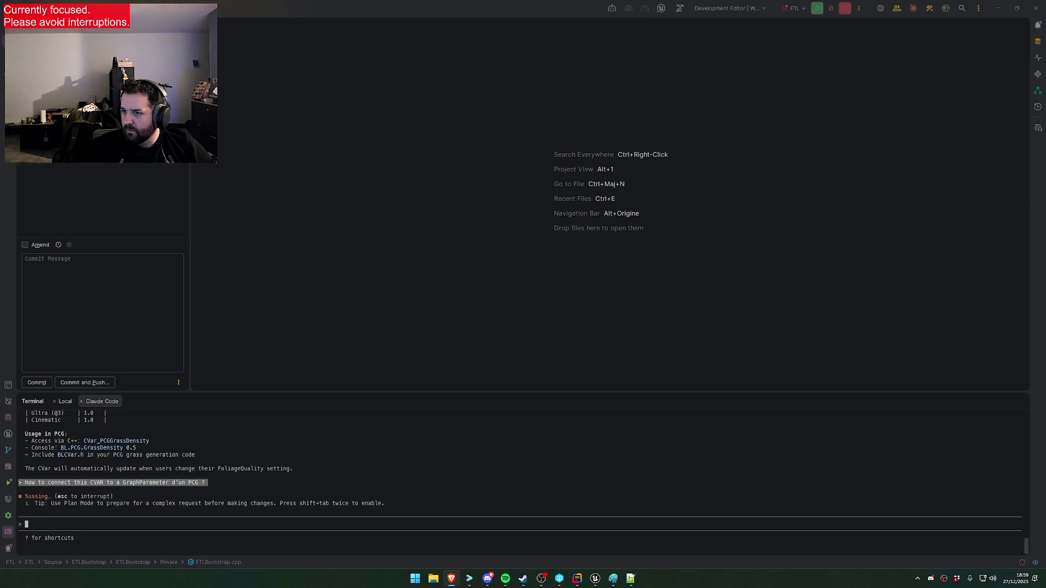
Read Claude Code's Options 1–3 for feeding BL.PCG.GrassDensity into a PCG graph parameter
{"action": "key", "text": "alt+Tab"}
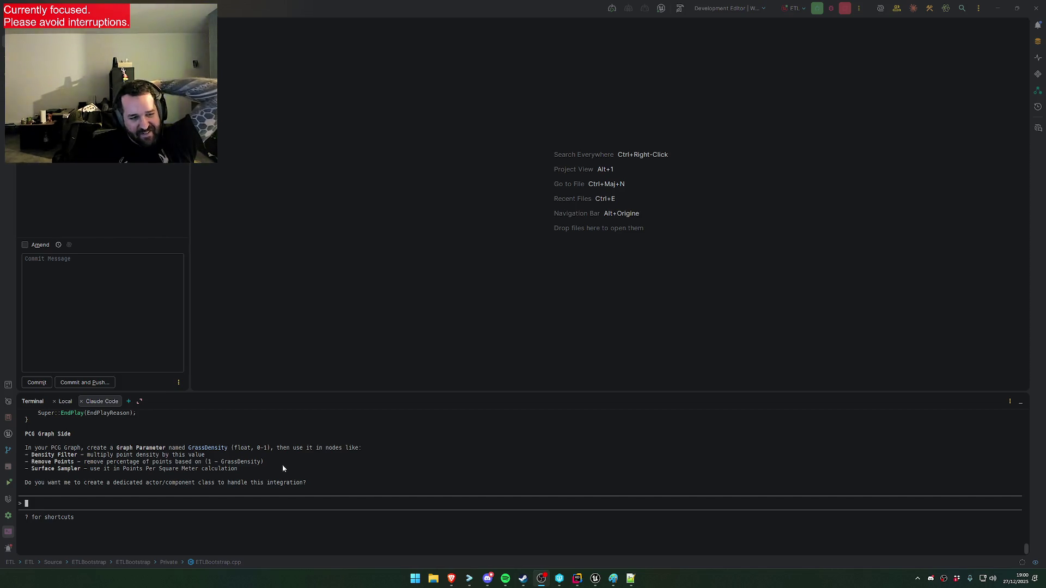
{"action": "scroll", "coordinate": [310, 473], "scroll_direction": "up", "scroll_amount": 10}
{"action": "scroll", "coordinate": [289, 487], "scroll_direction": "up", "scroll_amount": 10}
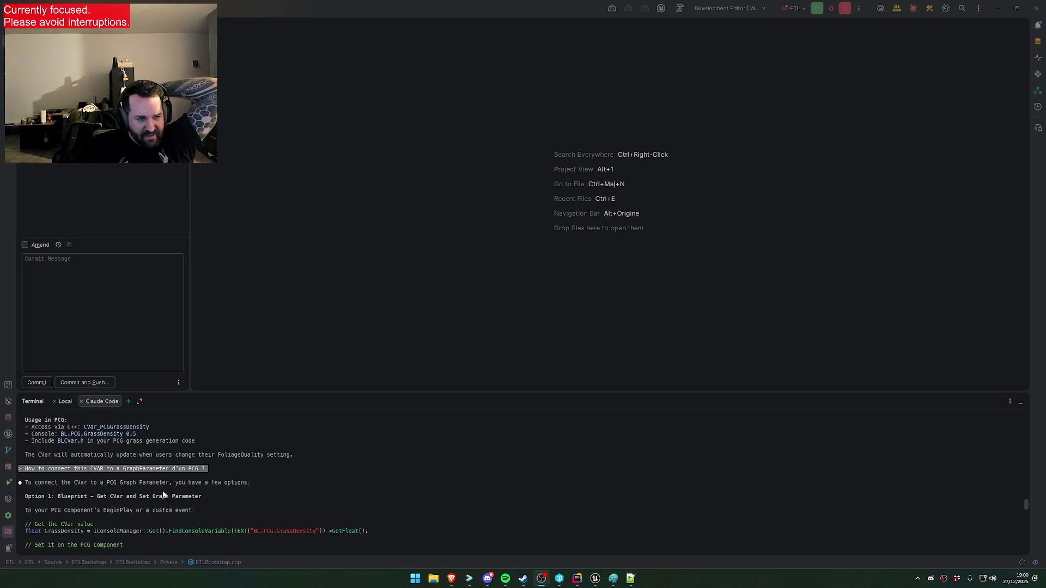
{"action": "scroll", "coordinate": [134, 502], "scroll_direction": "down", "scroll_amount": 1}
{"action": "scroll", "coordinate": [133, 497], "scroll_direction": "down", "scroll_amount": 1}
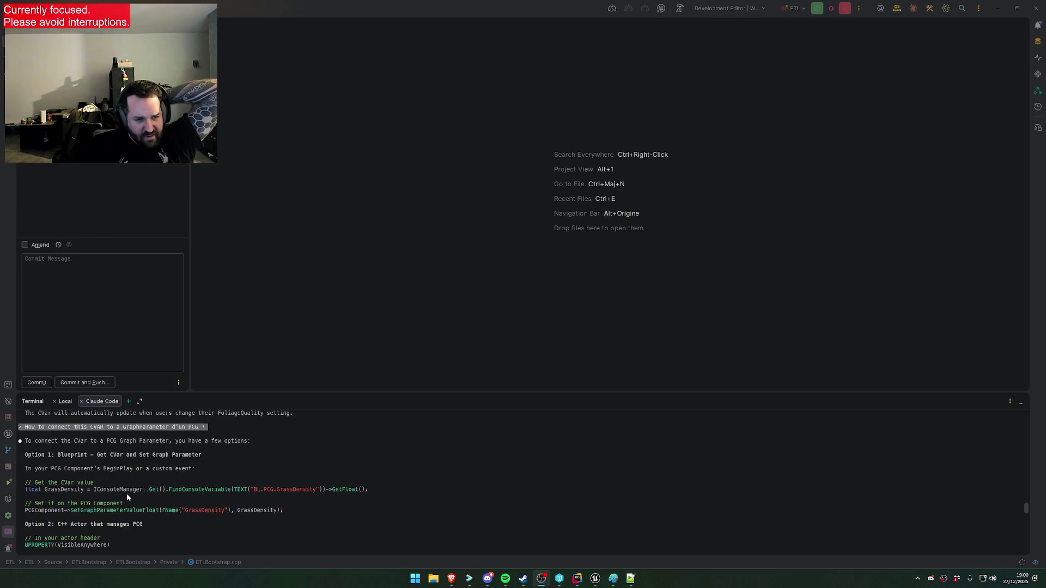
{"action": "scroll", "coordinate": [125, 492], "scroll_direction": "down", "scroll_amount": 2}
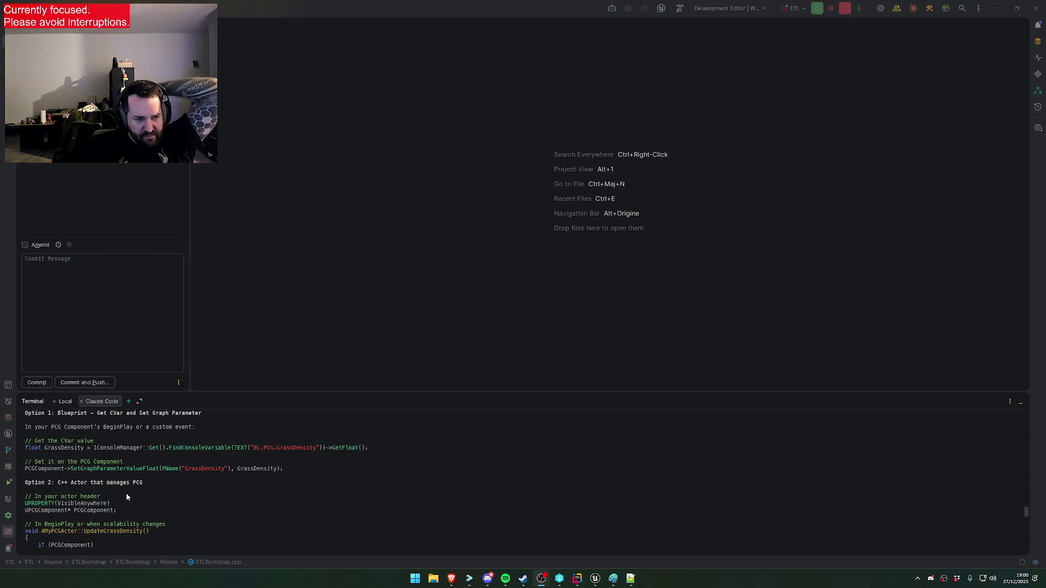
{"action": "scroll", "coordinate": [126, 492], "scroll_direction": "down", "scroll_amount": 2}
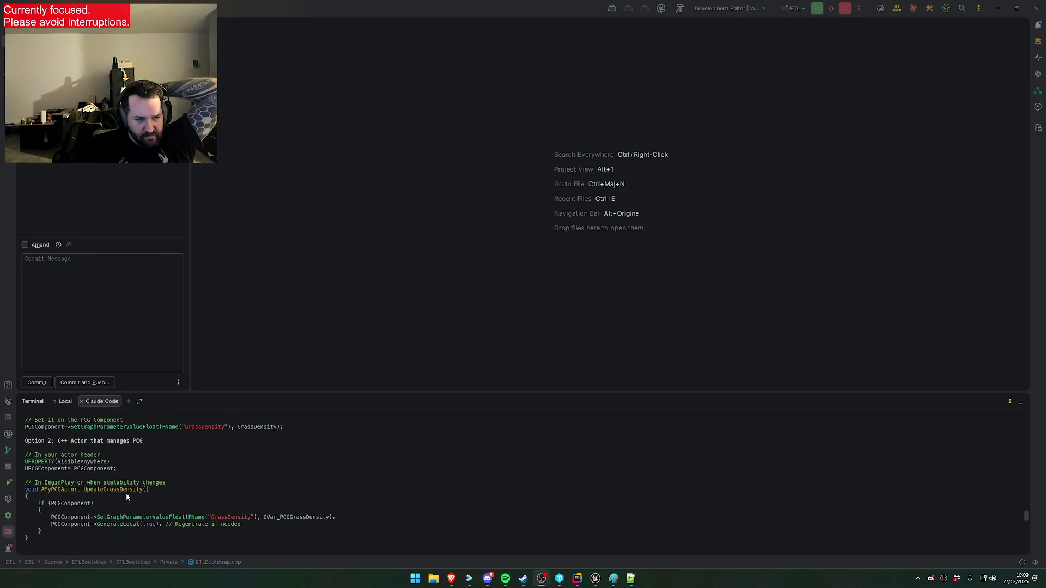
{"action": "scroll", "coordinate": [126, 493], "scroll_direction": "down", "scroll_amount": 5}
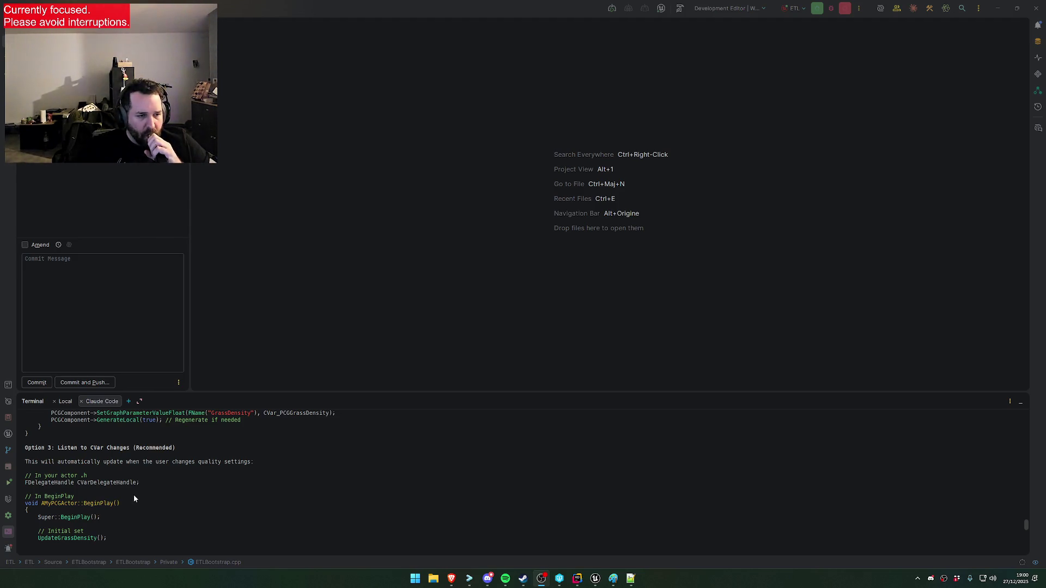
{"action": "scroll", "coordinate": [168, 504], "scroll_direction": "down", "scroll_amount": 2}
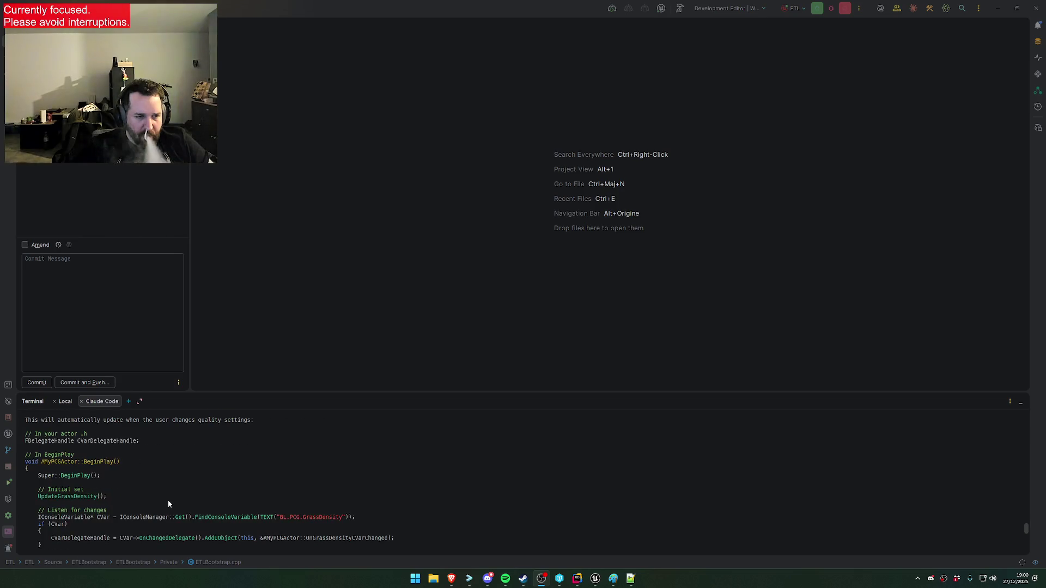
Review the recommended CVar-change listener approach and its EndPlay code
{"action": "scroll", "coordinate": [174, 479], "scroll_direction": "up", "scroll_amount": 1}
{"action": "scroll", "coordinate": [171, 489], "scroll_direction": "down", "scroll_amount": 2}
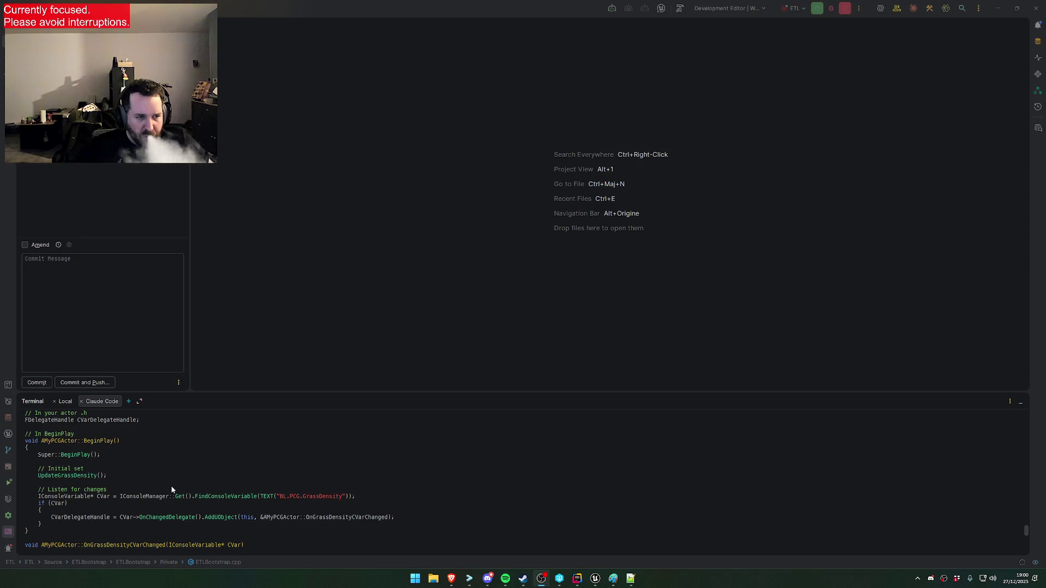
{"action": "scroll", "coordinate": [172, 489], "scroll_direction": "down", "scroll_amount": 2}
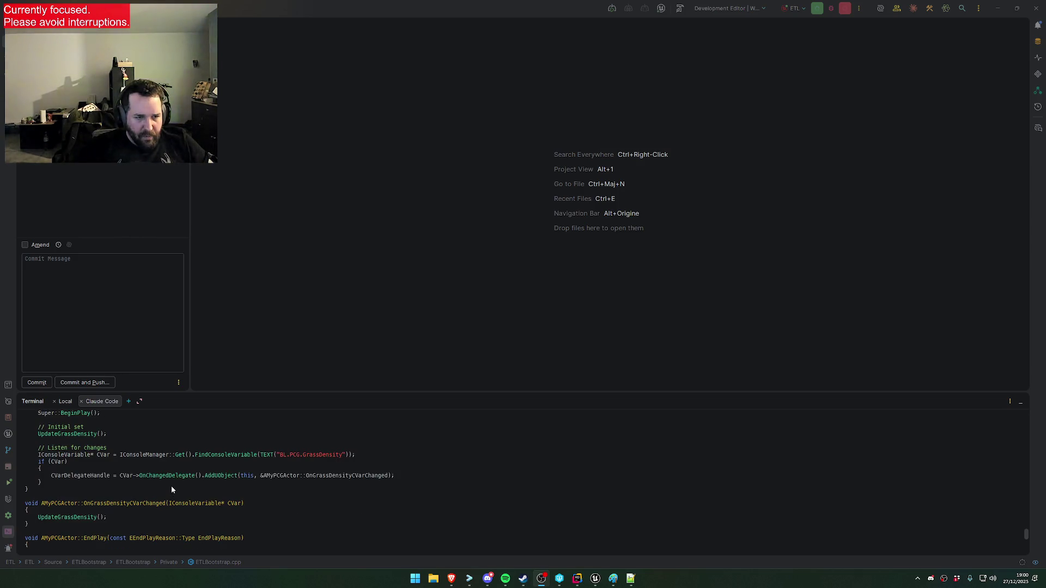
{"action": "scroll", "coordinate": [171, 486], "scroll_direction": "down", "scroll_amount": 3}
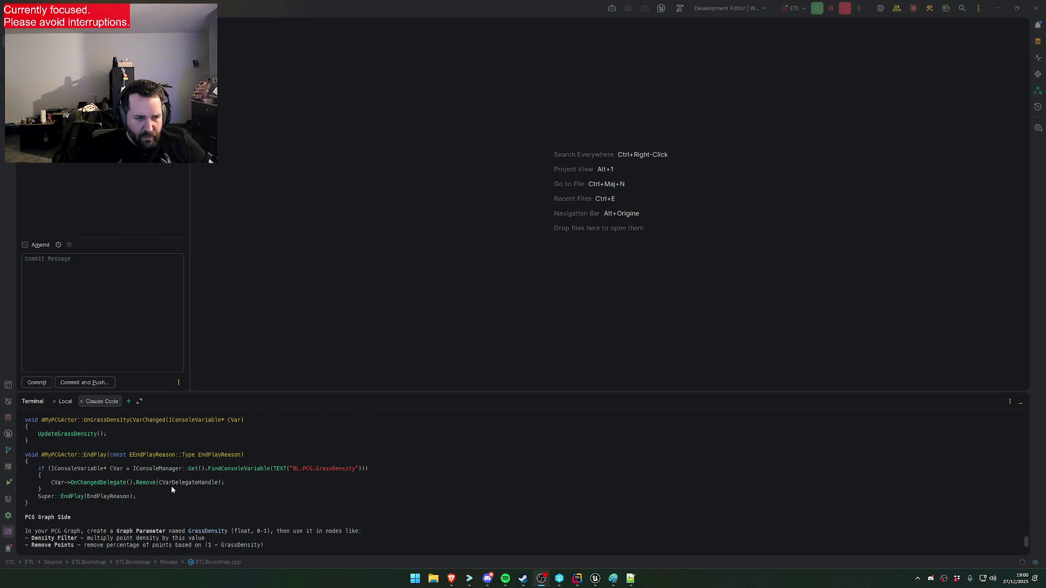
{"action": "scroll", "coordinate": [171, 486], "scroll_direction": "up", "scroll_amount": 8}
{"action": "scroll", "coordinate": [169, 488], "scroll_direction": "down", "scroll_amount": 10}
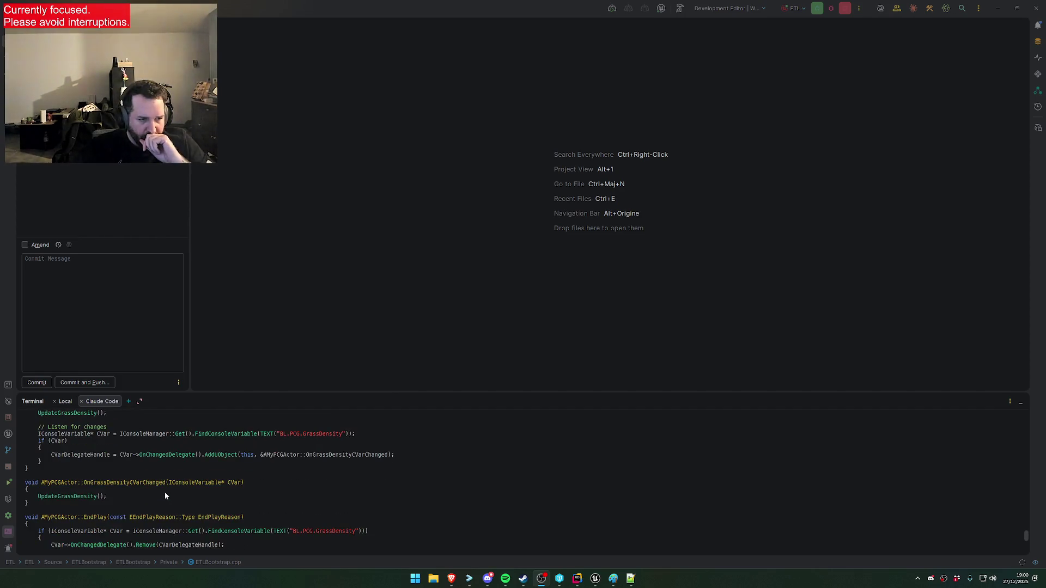
{"action": "scroll", "coordinate": [165, 492], "scroll_direction": "up", "scroll_amount": 10}
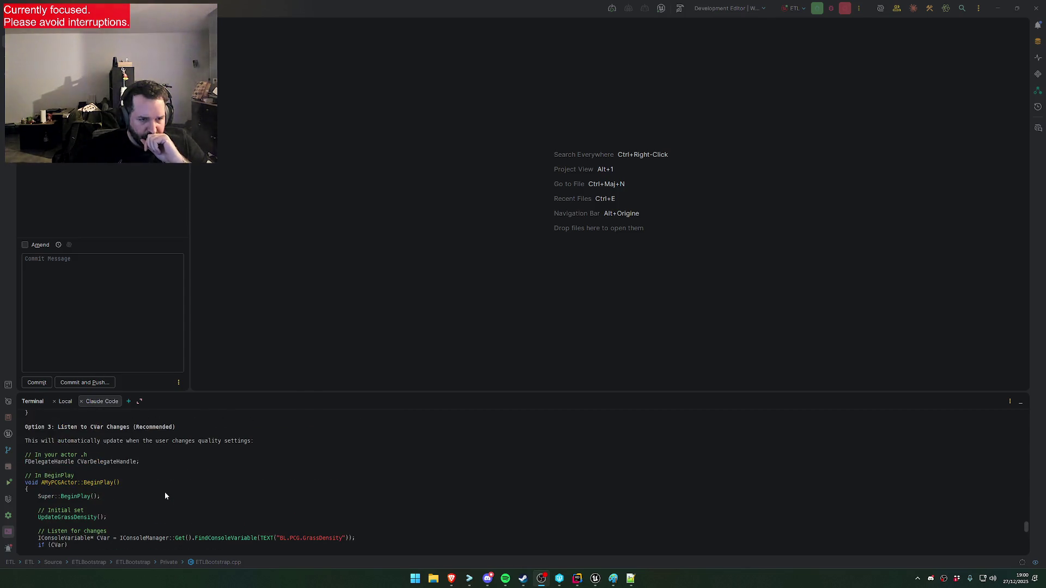
{"action": "scroll", "coordinate": [165, 496], "scroll_direction": "down", "scroll_amount": 3}
{"action": "scroll", "coordinate": [165, 496], "scroll_direction": "down", "scroll_amount": 4}
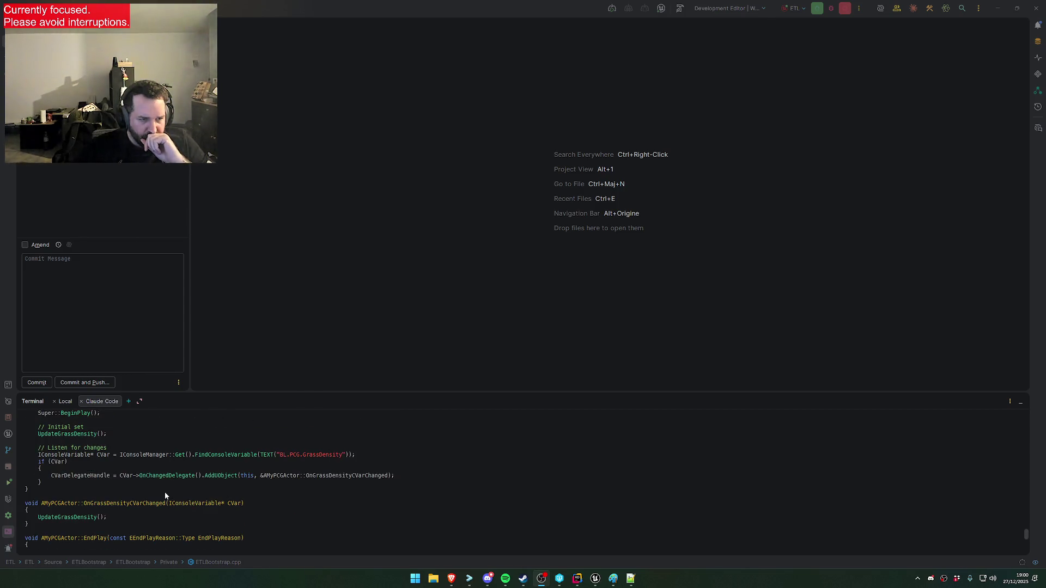
{"action": "mouse_move", "coordinate": [595, 579]}
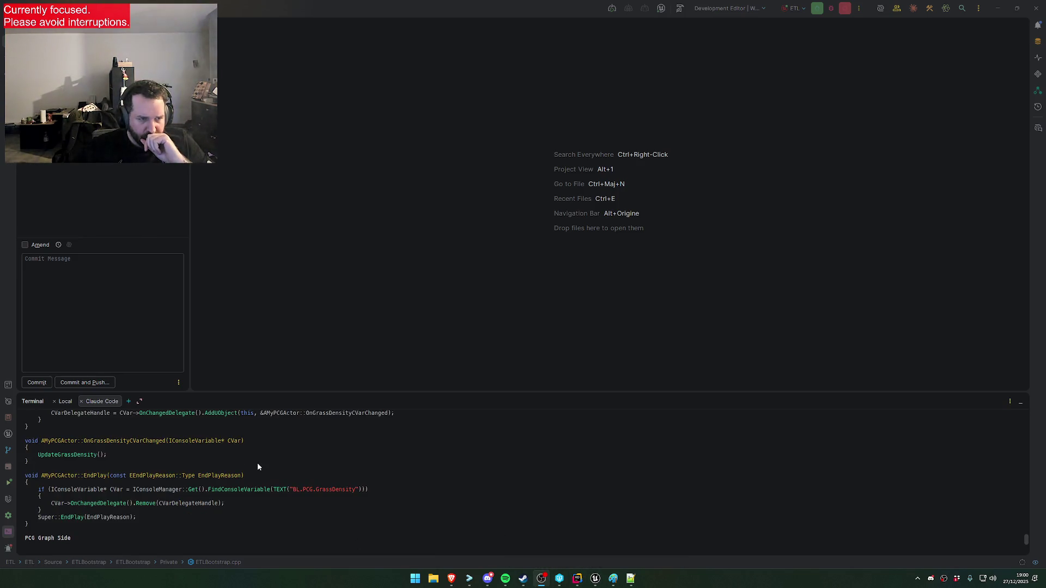
{"action": "scroll", "coordinate": [256, 464], "scroll_direction": "down", "scroll_amount": 5}
{"action": "left_click", "coordinate": [272, 419]}
Write a prompt asking for a derived PCG actor class that listens to DensityScalability changes
{"action": "type", "text": "Creqate and derivta"}
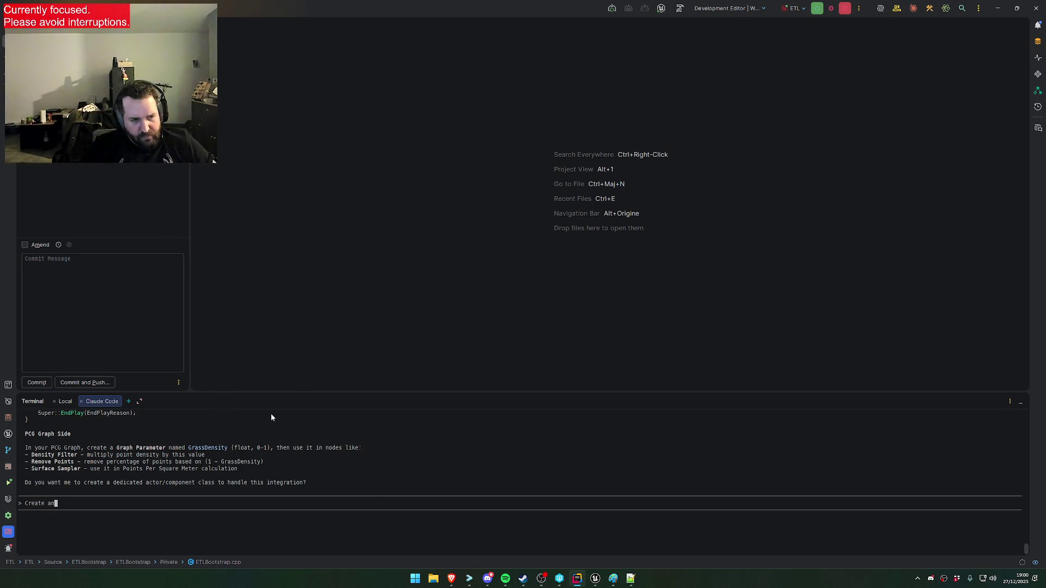
{"action": "key", "text": "BackSpace"}
{"action": "key", "text": "BackSpace"}
{"action": "key", "text": "BackSpace"}
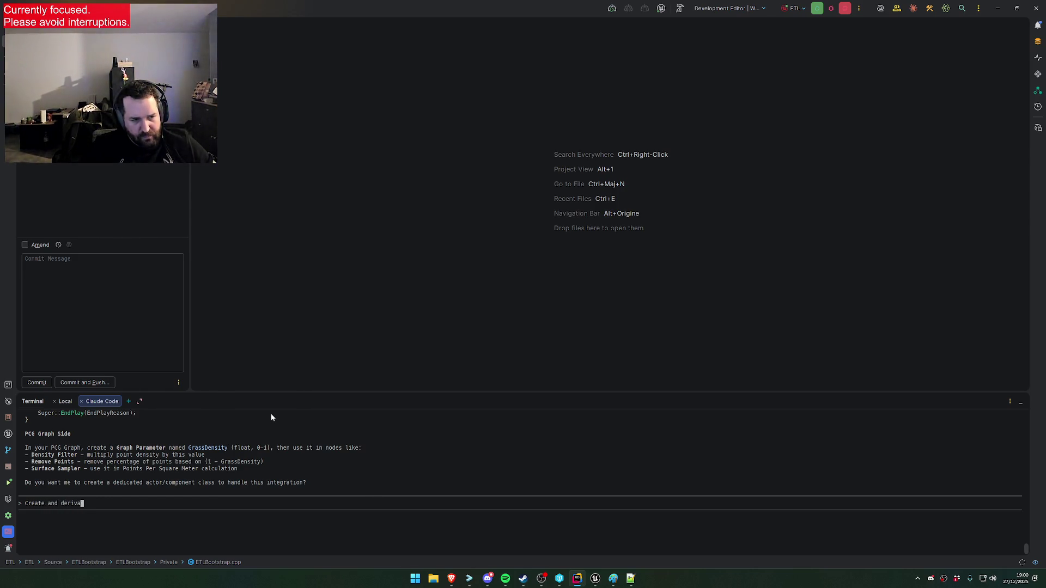
{"action": "type", "text": "ate a class f"}
{"action": "type", "text": "or this PCG"}
{"action": "key", "text": "BackSpace"}
{"action": "key", "text": "BackSpace"}
{"action": "key", "text": "BackSpace"}
{"action": "type", "text": "P"}
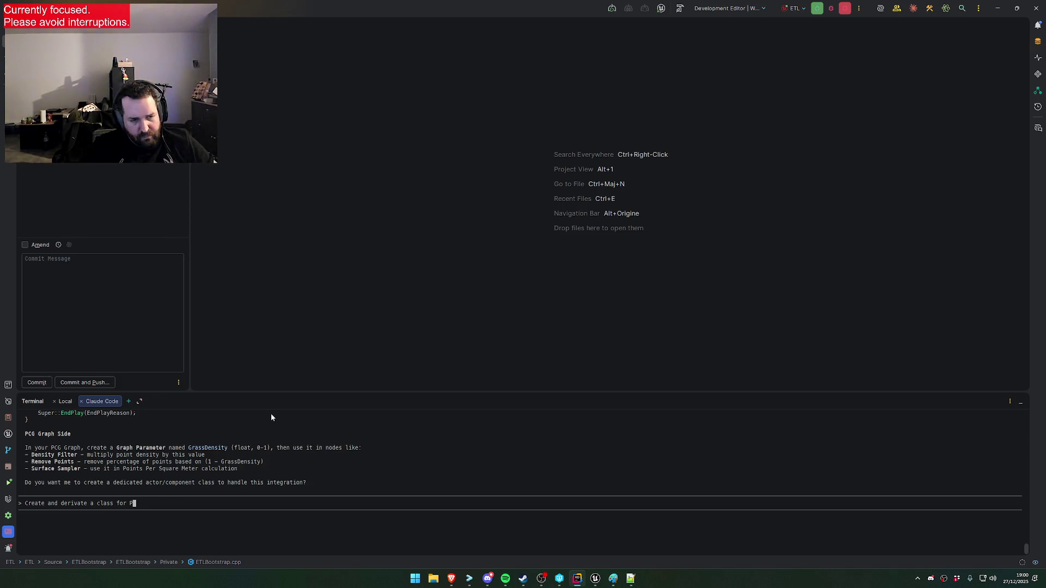
{"action": "type", "text": "CG actor, that ta"}
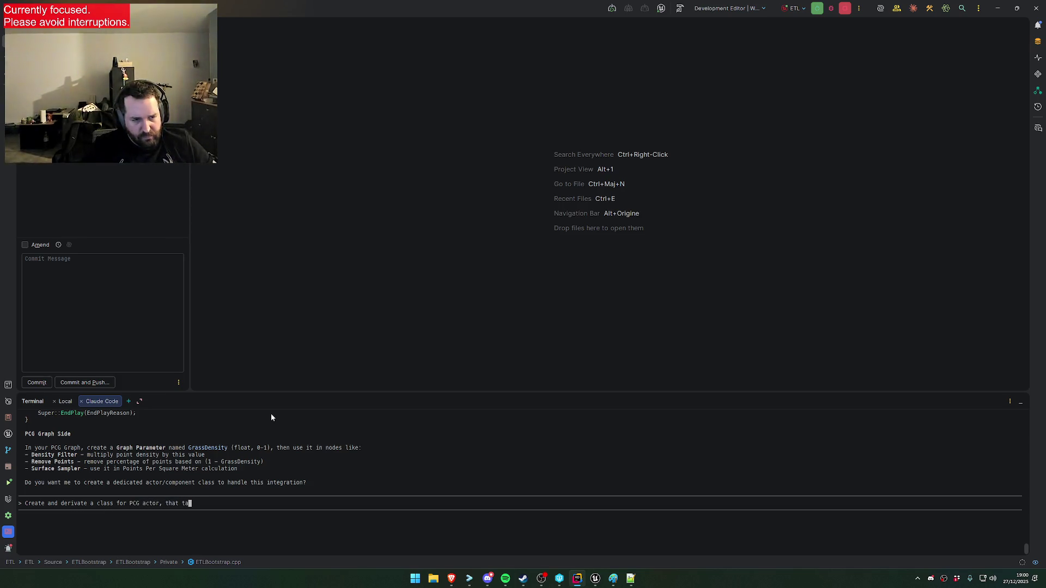
{"action": "type", "text": "ke and listen to t"}
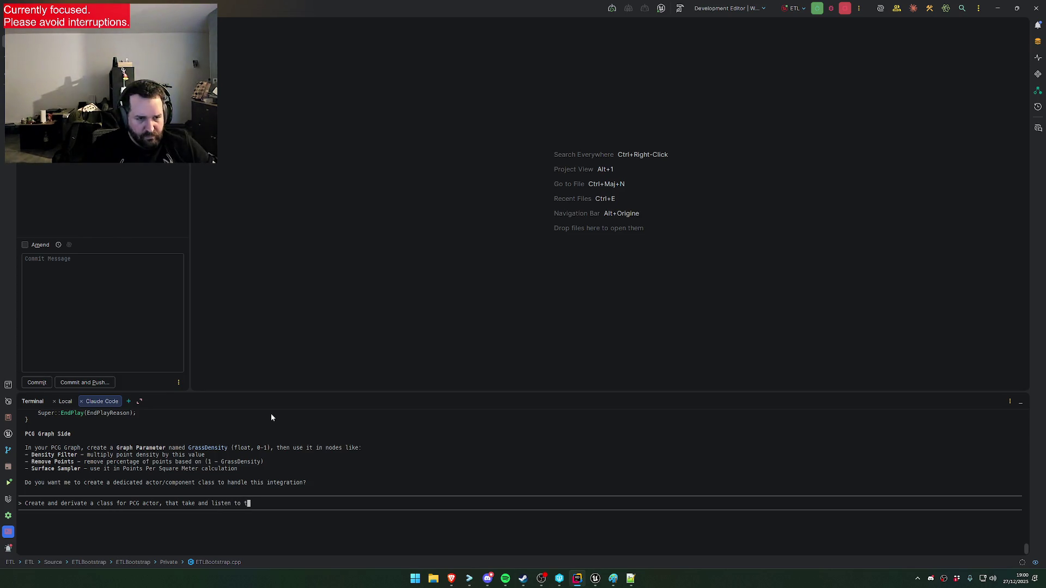
{"action": "type", "text": "his variable change."}
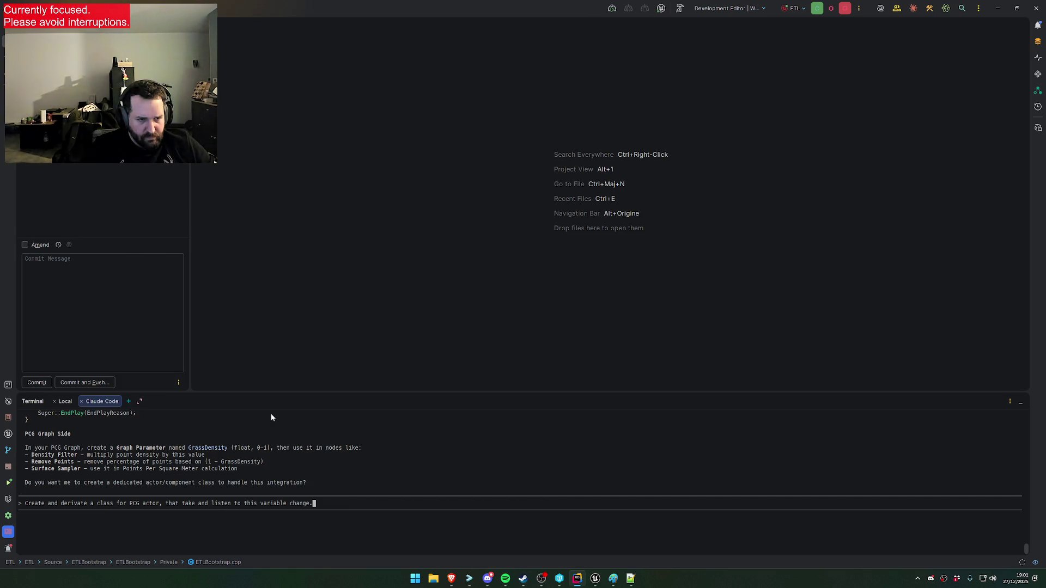
{"action": "type", "text": "The variable name is DensityScalability"}
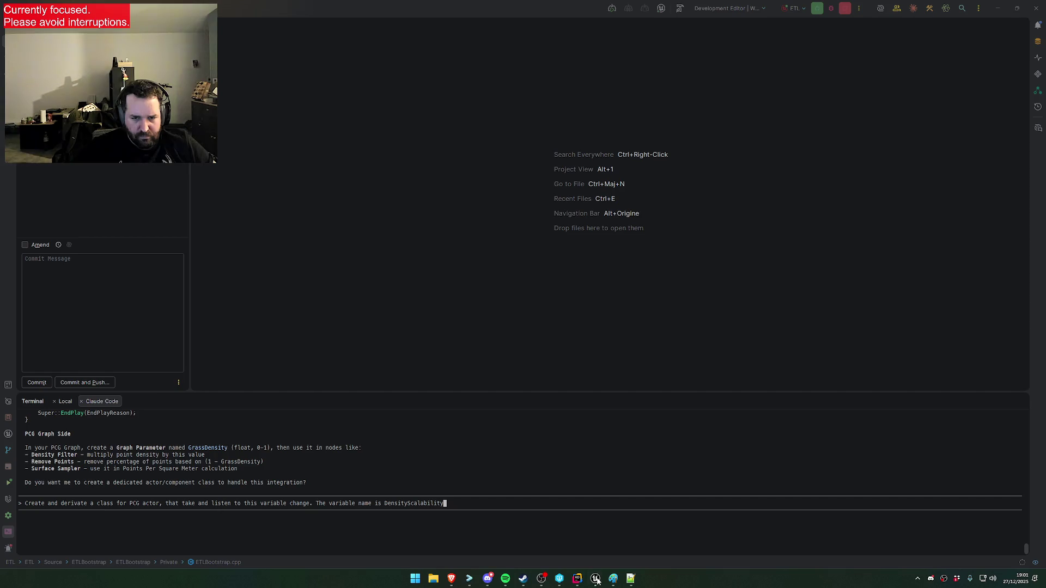
{"action": "mouse_move", "coordinate": [594, 578]}
{"action": "mouse_move", "coordinate": [637, 553]}
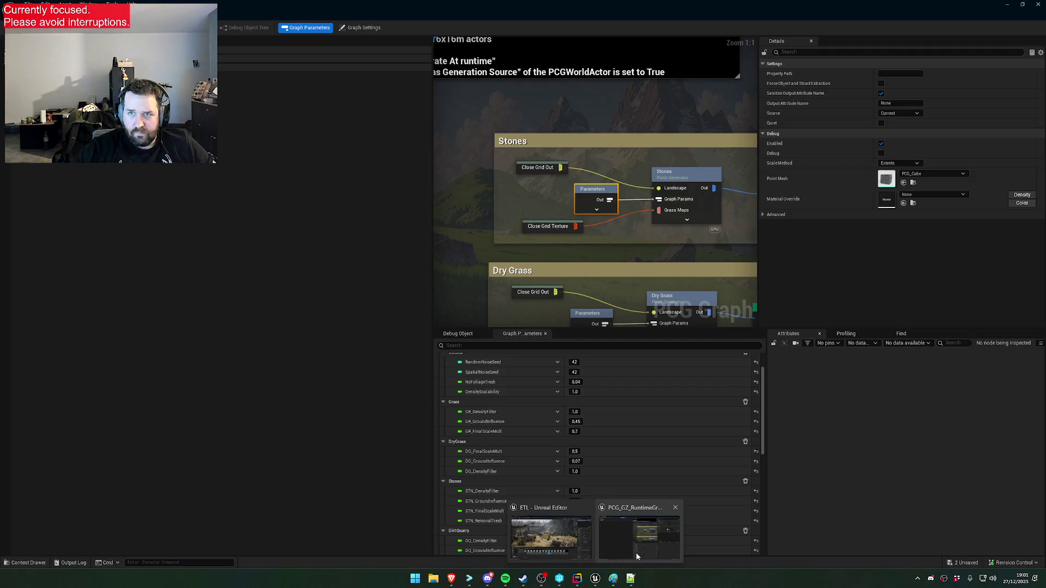
Inspect the graph settings with Asset Info and Tool Data expanded, then restore the graph window
{"action": "left_click", "coordinate": [636, 553]}
{"action": "scroll", "coordinate": [543, 527], "scroll_direction": "down", "scroll_amount": 5}
{"action": "scroll", "coordinate": [537, 528], "scroll_direction": "down", "scroll_amount": 2}
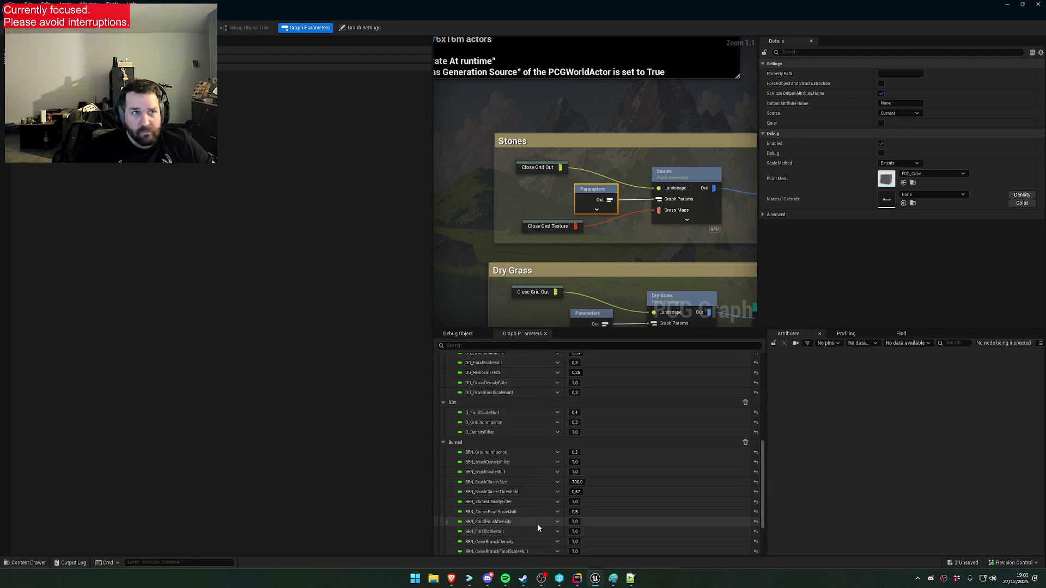
{"action": "left_click", "coordinate": [363, 32]}
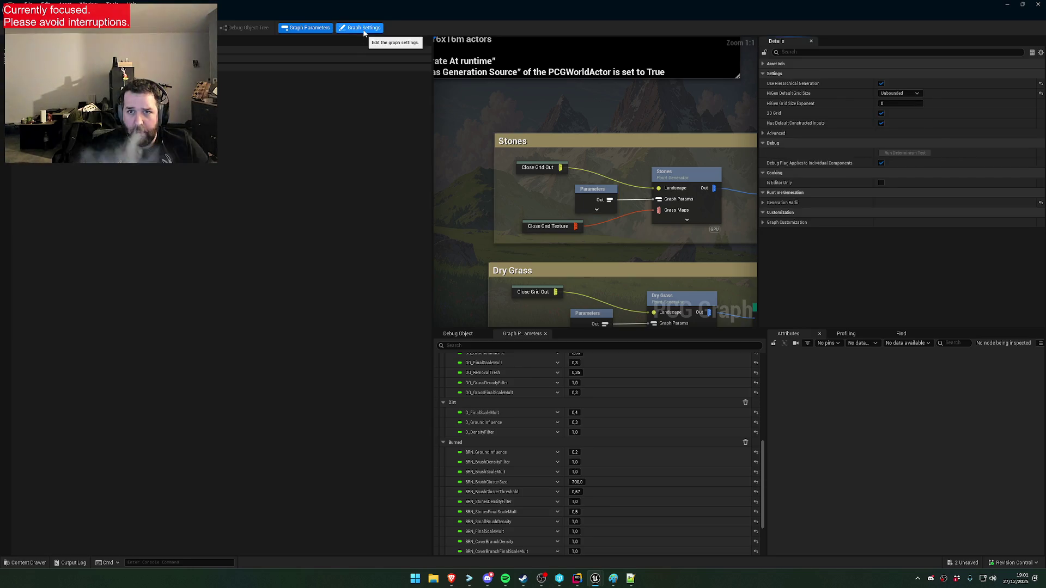
{"action": "left_click", "coordinate": [764, 64]}
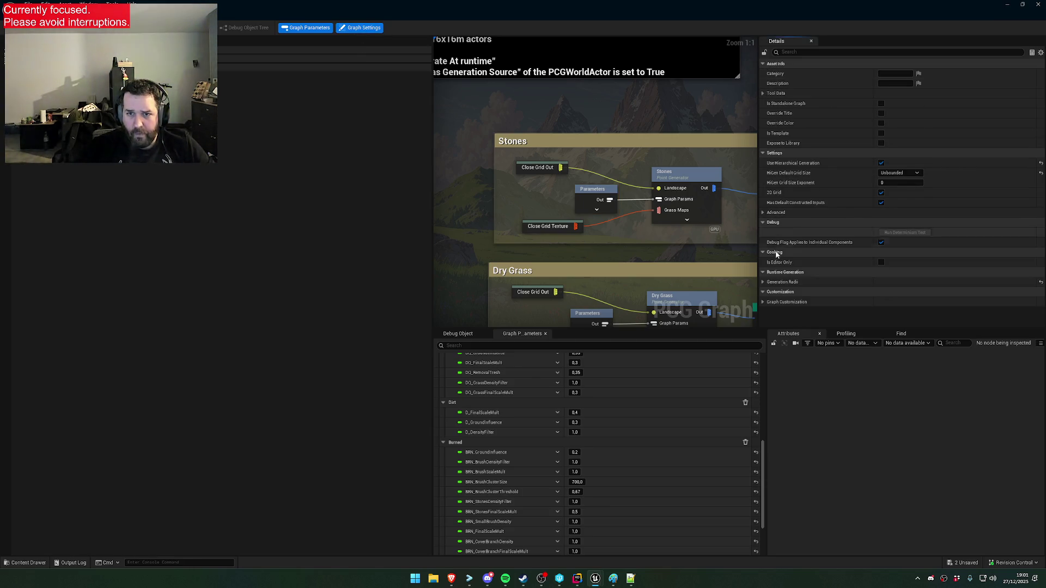
{"action": "left_click", "coordinate": [763, 212]}
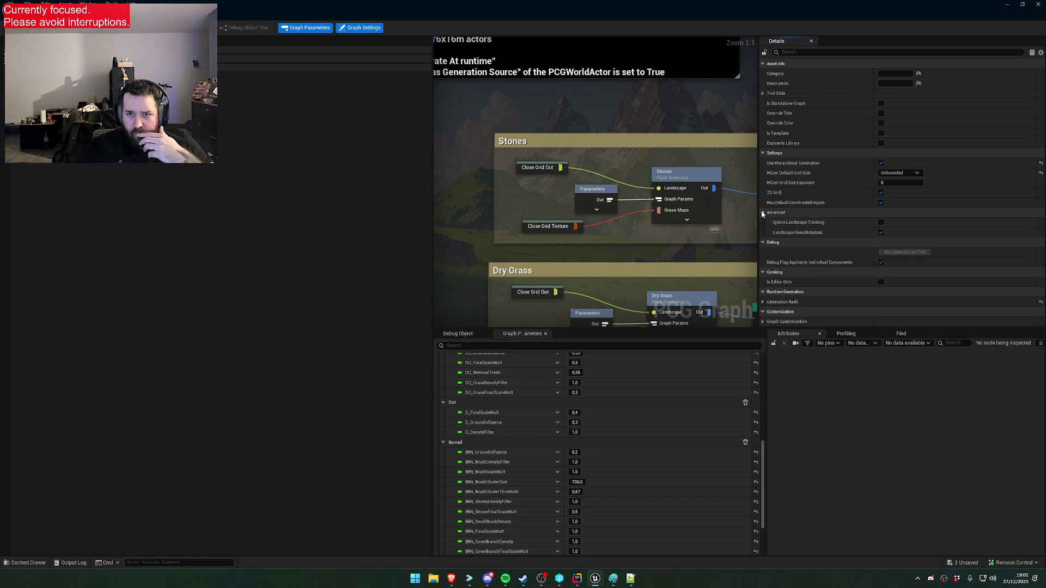
{"action": "left_click", "coordinate": [763, 212]}
{"action": "left_click", "coordinate": [763, 94]}
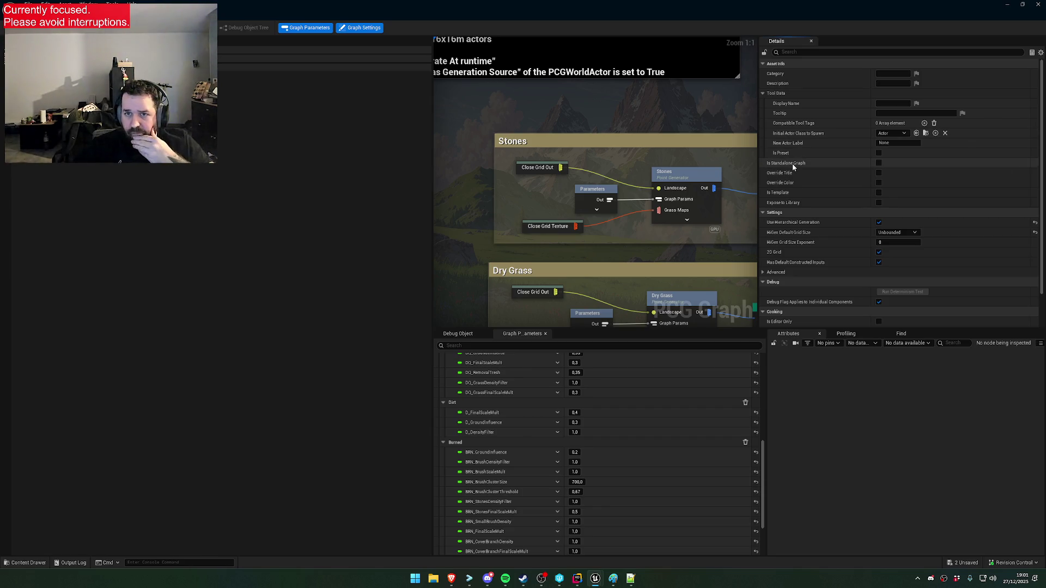
{"action": "mouse_move", "coordinate": [792, 163]}
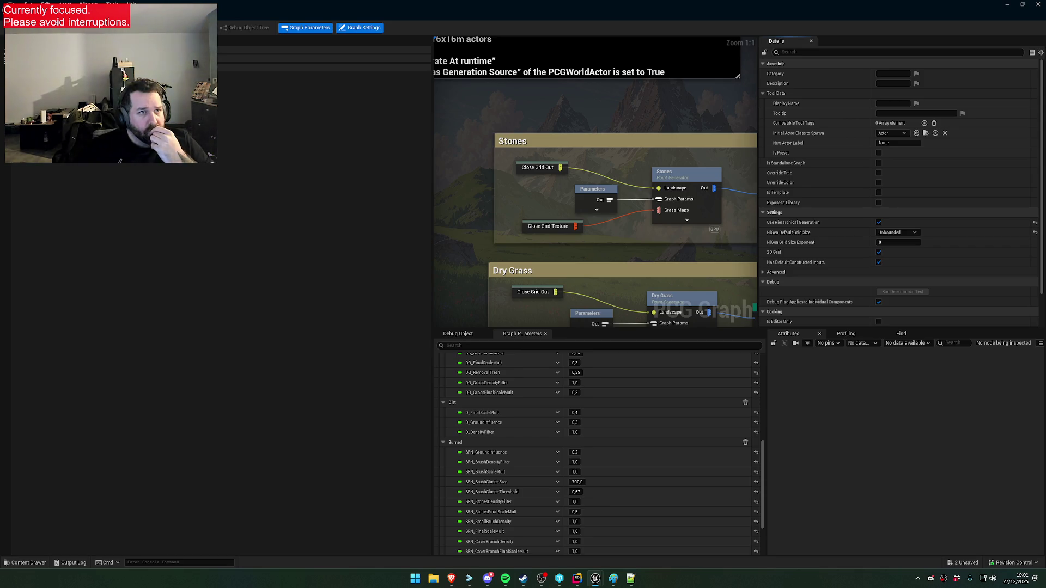
{"action": "mouse_move", "coordinate": [304, 6]}
{"action": "left_mouse_down"}
{"action": "mouse_move", "coordinate": [304, 73]}
{"action": "mouse_move", "coordinate": [472, 102]}
{"action": "mouse_move", "coordinate": [374, 192]}
{"action": "mouse_move", "coordinate": [366, 273]}
{"action": "mouse_move", "coordinate": [533, 360]}
{"action": "mouse_move", "coordinate": [515, 309]}
{"action": "left_mouse_up"}
{"action": "left_click", "coordinate": [3, 147]}
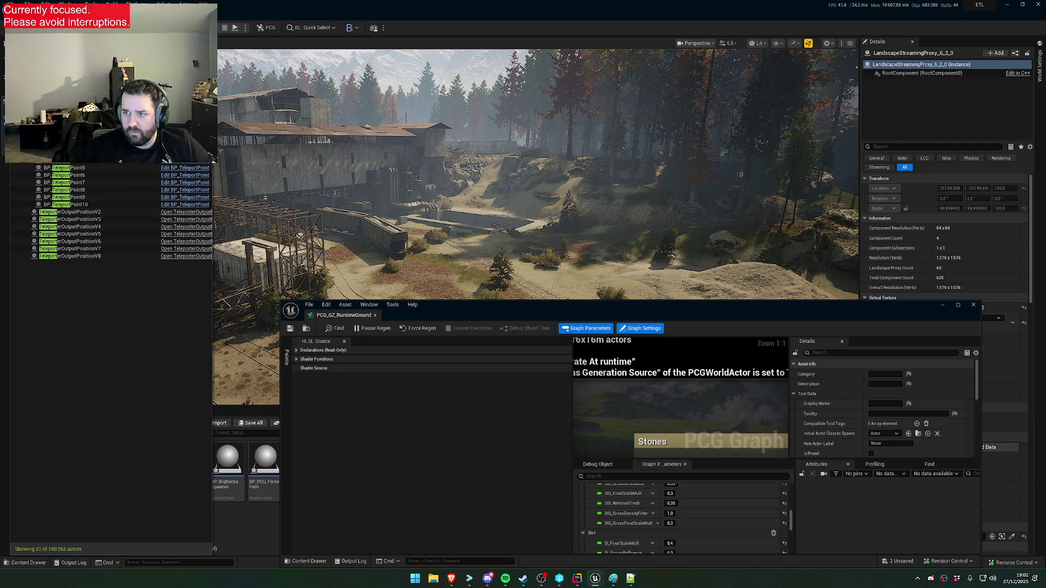
Filter the Outliner for Grass and inspect PCG_GZ_Grass and its PCGComponent, confirming it's a PCGVolume
{"action": "type", "text": "Grass"}
{"action": "left_click", "coordinate": [77, 176]}
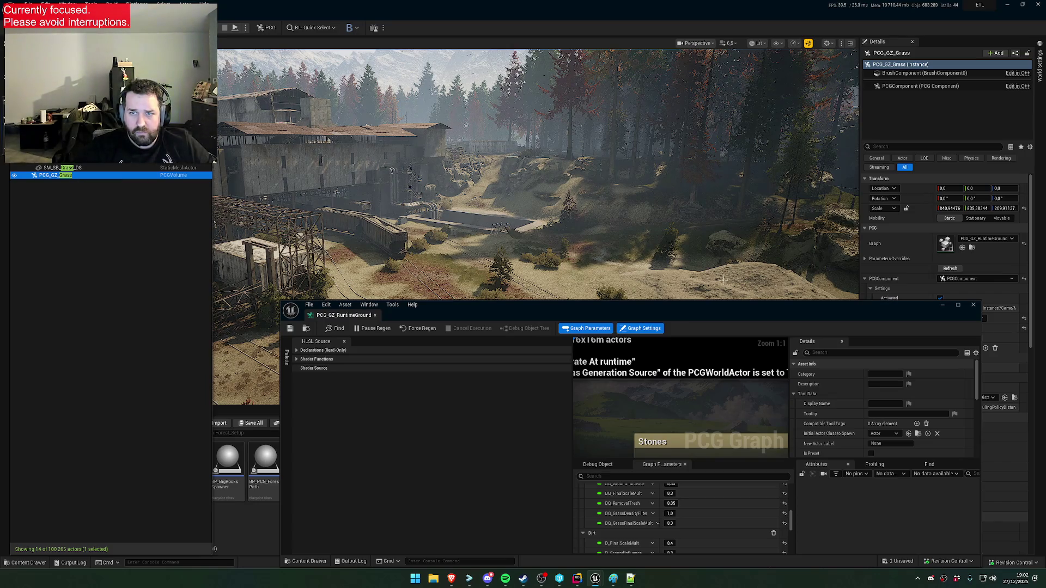
{"action": "mouse_move", "coordinate": [710, 312]}
{"action": "left_mouse_down"}
{"action": "mouse_move", "coordinate": [499, 113]}
{"action": "mouse_move", "coordinate": [560, 372]}
{"action": "mouse_move", "coordinate": [512, 139]}
{"action": "mouse_move", "coordinate": [564, 155]}
{"action": "left_mouse_up"}
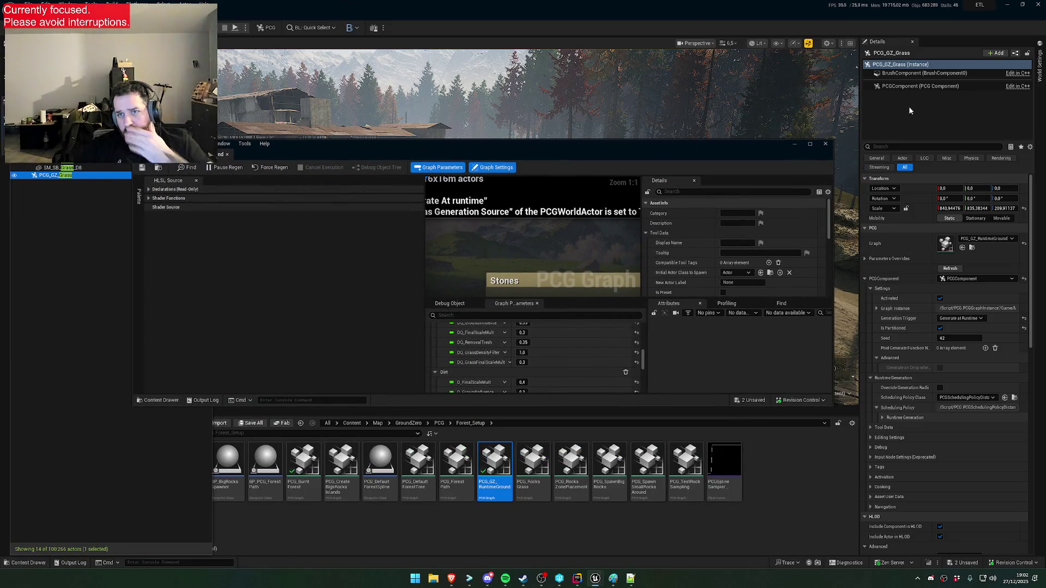
{"action": "left_click", "coordinate": [902, 87]}
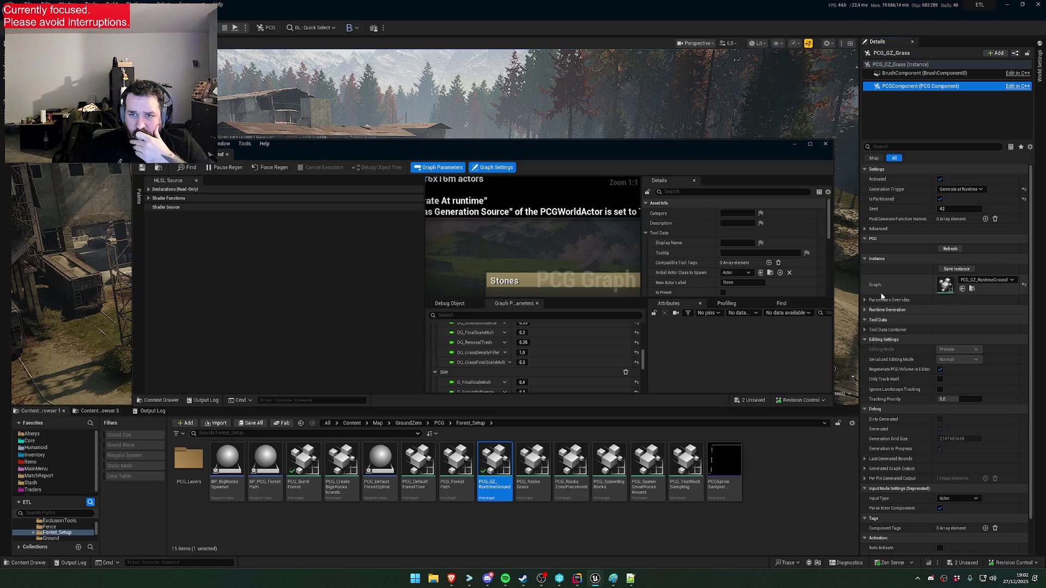
{"action": "mouse_move", "coordinate": [494, 494]}
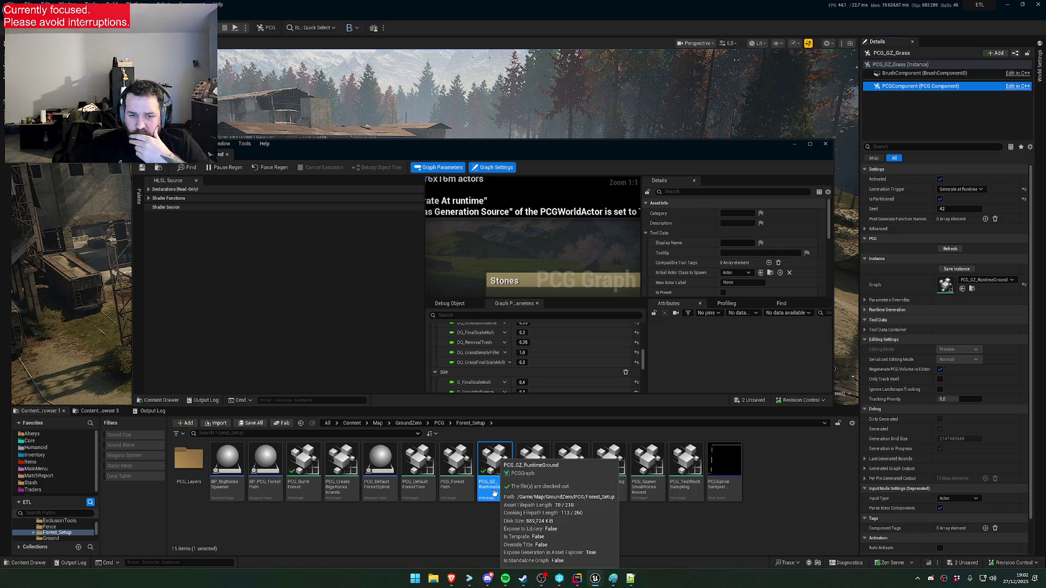
{"action": "left_click", "coordinate": [494, 494]}
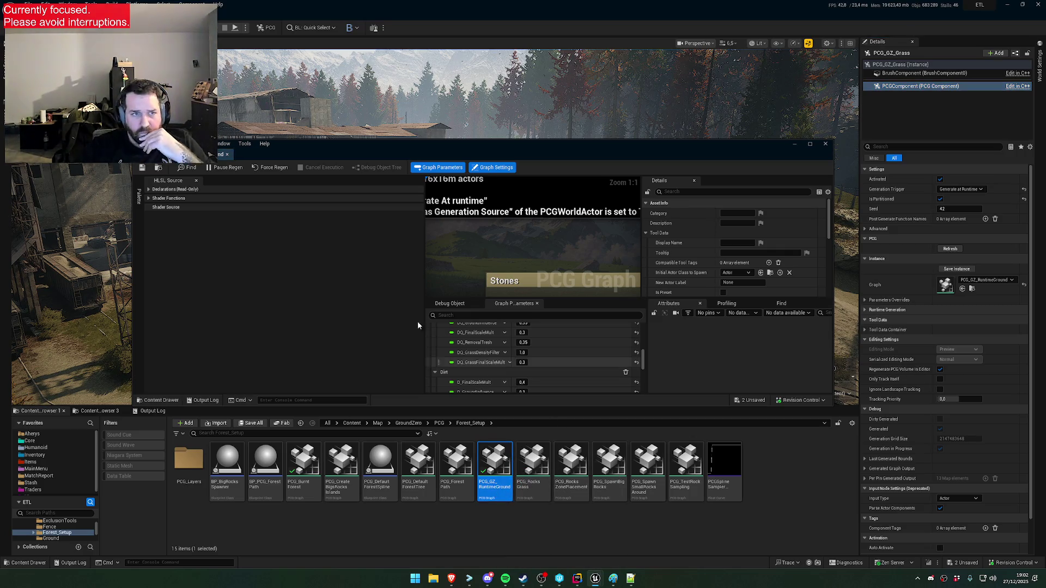
{"action": "scroll", "coordinate": [803, 253], "scroll_direction": "down", "scroll_amount": 10}
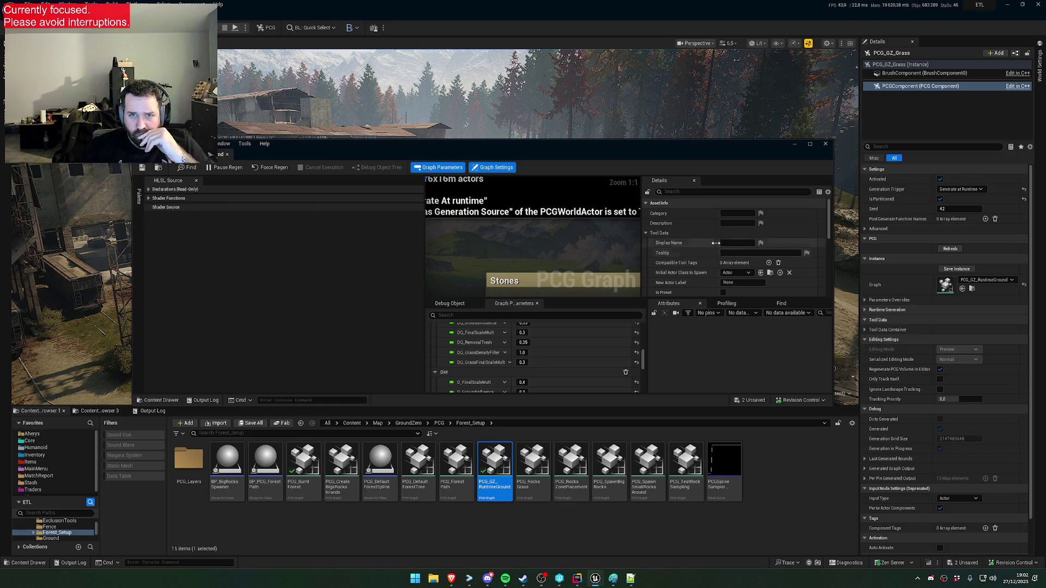
{"action": "scroll", "coordinate": [802, 254], "scroll_direction": "up", "scroll_amount": 10}
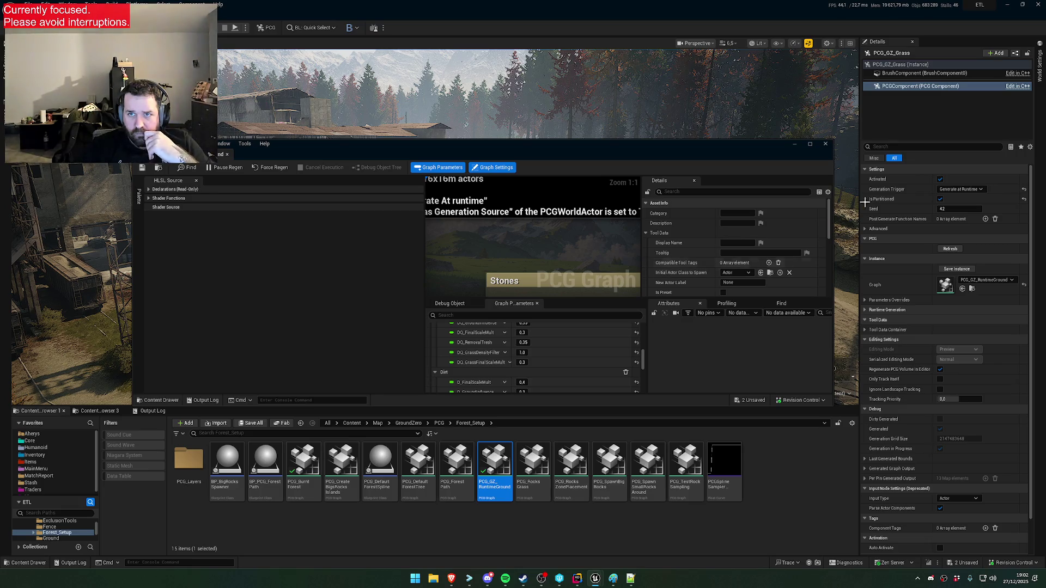
{"action": "left_click", "coordinate": [887, 65]}
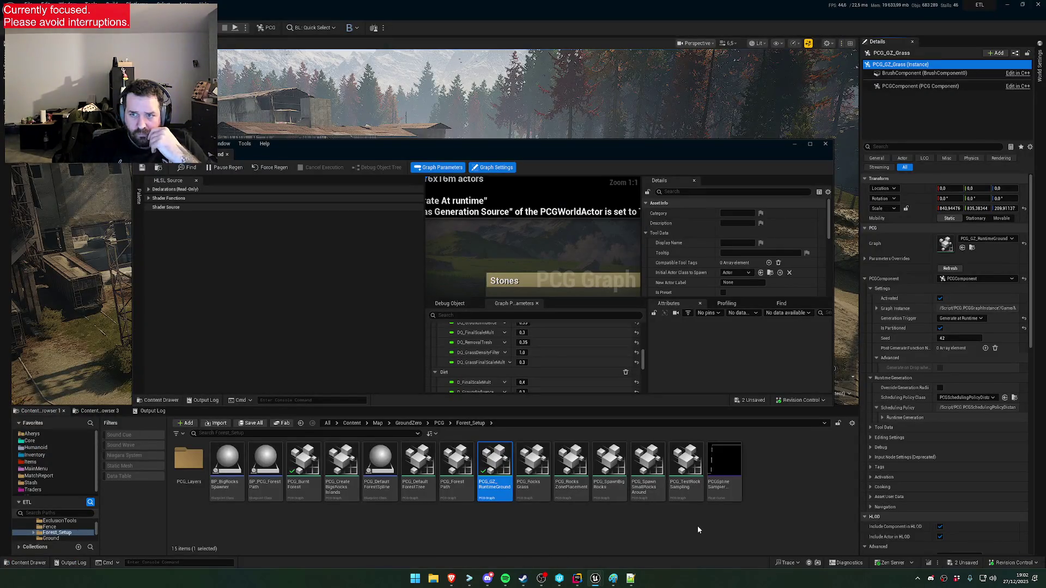
{"action": "left_click", "coordinate": [576, 579]}
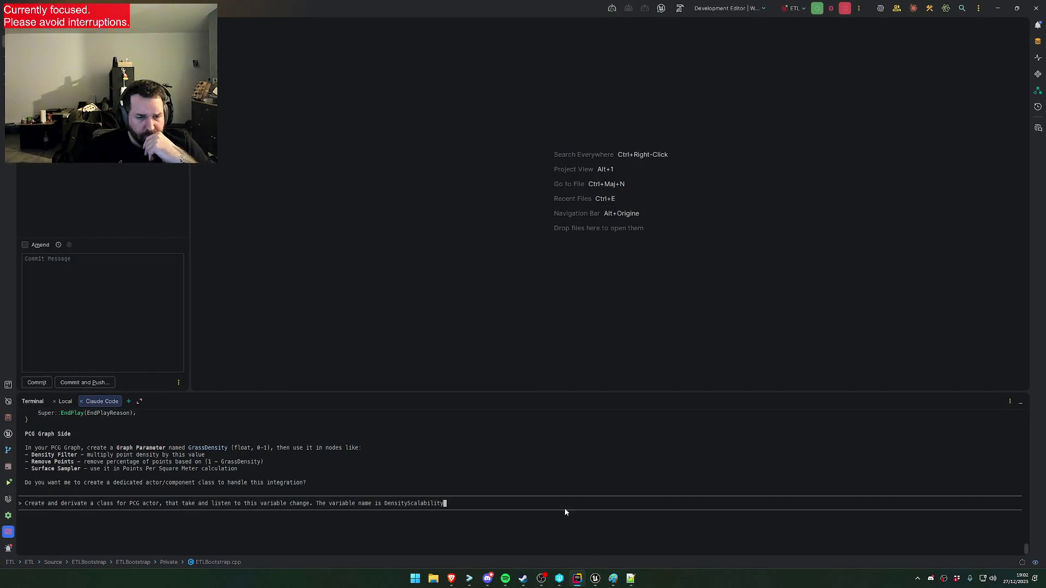
Drop the variable-name sentence, change 'actor' to 'volume', and send the request to Claude Code
{"action": "key", "text": "BackSpace"}
{"action": "key", "text": "BackSpace"}
{"action": "key", "text": "BackSpace"}
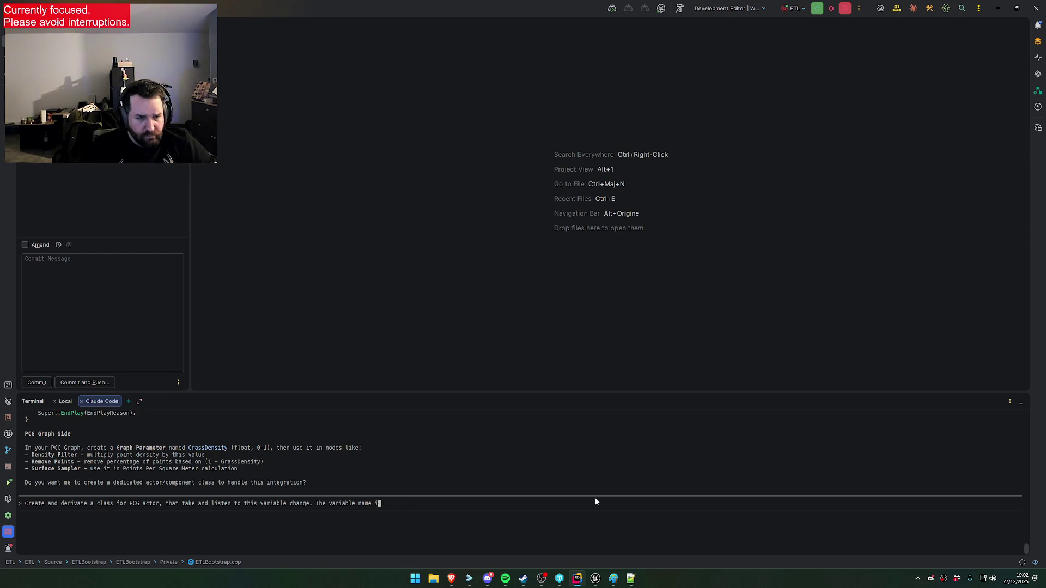
{"action": "key", "text": "BackSpace"}
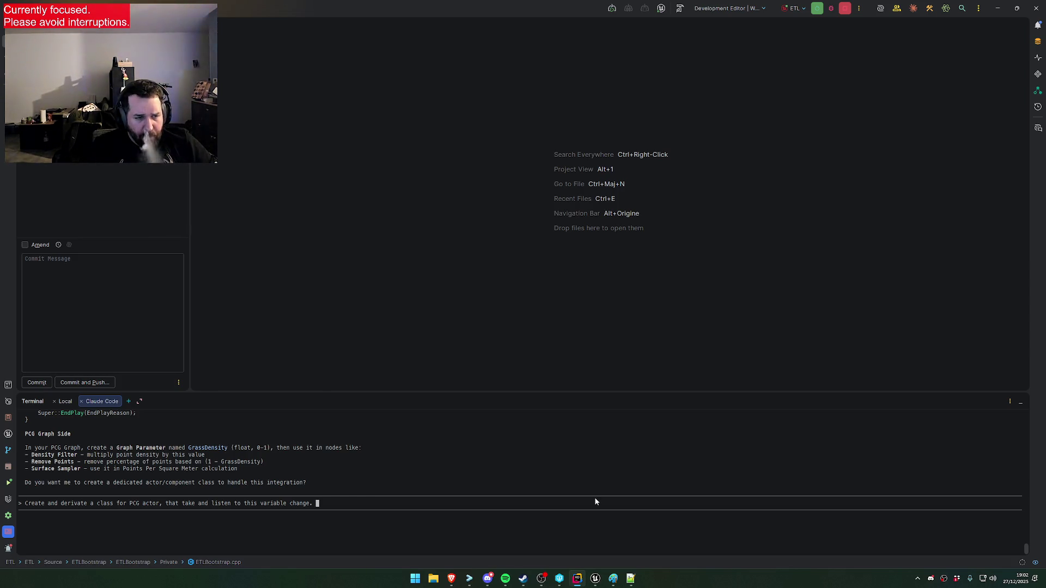
{"action": "key", "text": "Left"}
{"action": "key", "text": "Left"}
{"action": "key", "text": "Left"}
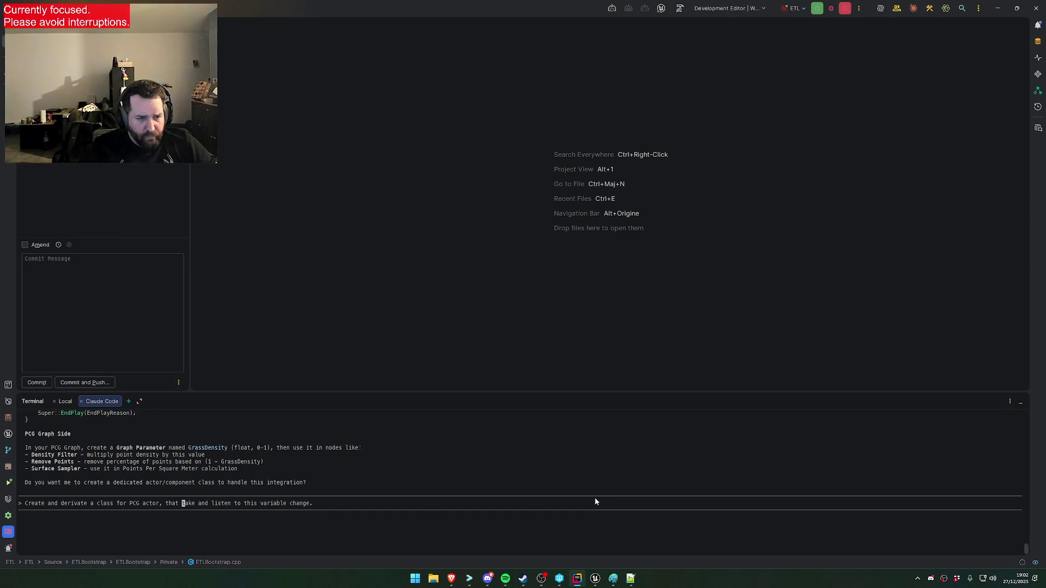
{"action": "key", "text": "BackSpace"}
{"action": "key", "text": "BackSpace"}
{"action": "key", "text": "BackSpace"}
{"action": "key", "text": "BackSpace"}
{"action": "type", "text": "volume"}
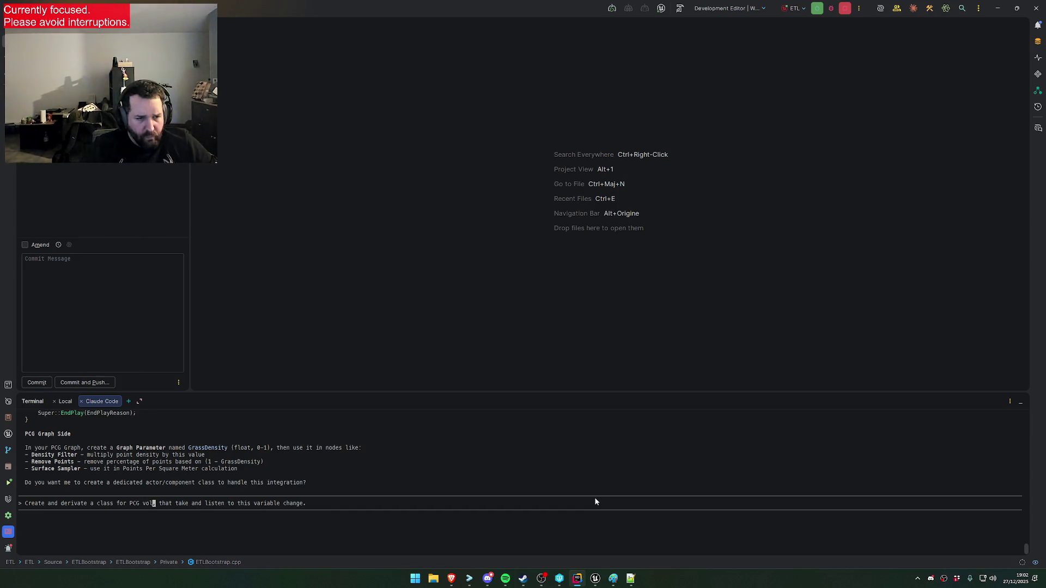
{"action": "key", "text": "End"}
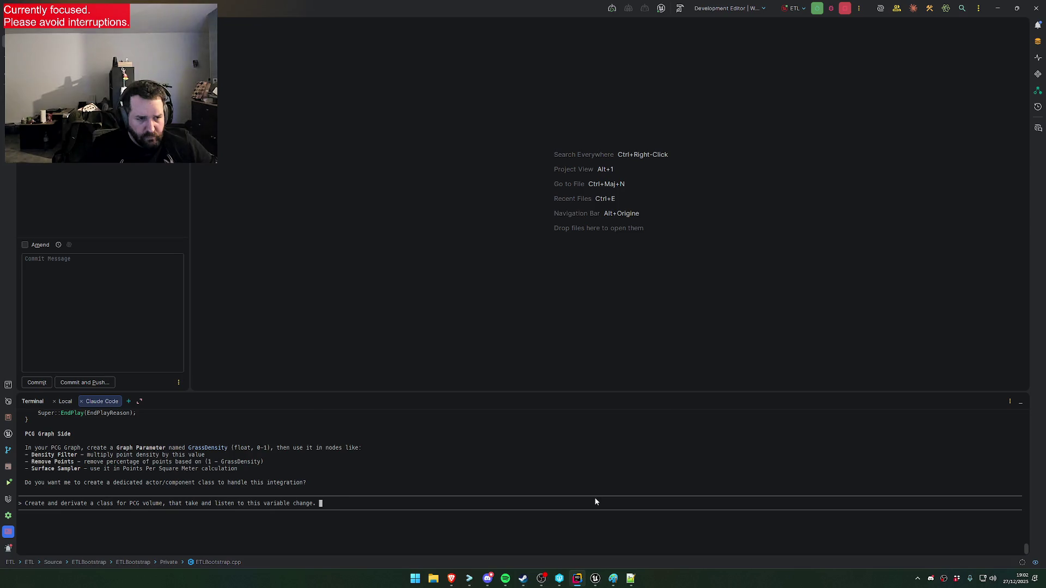
{"action": "key", "text": "Return"}
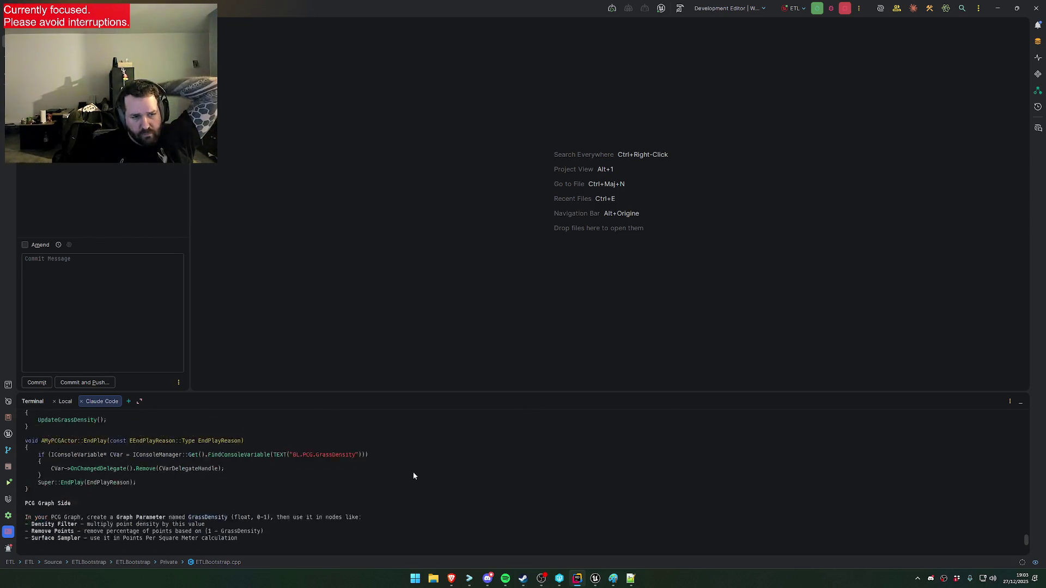
Wait while Claude Code drafts BL_PCGVolume.h declaring ABL_PCGVolume, an APCGVolume subclass reading BL.PCG.GrassDensity
{"action": "scroll", "coordinate": [202, 497], "scroll_direction": "up", "scroll_amount": 3}
{"action": "scroll", "coordinate": [203, 496], "scroll_direction": "up", "scroll_amount": 10}
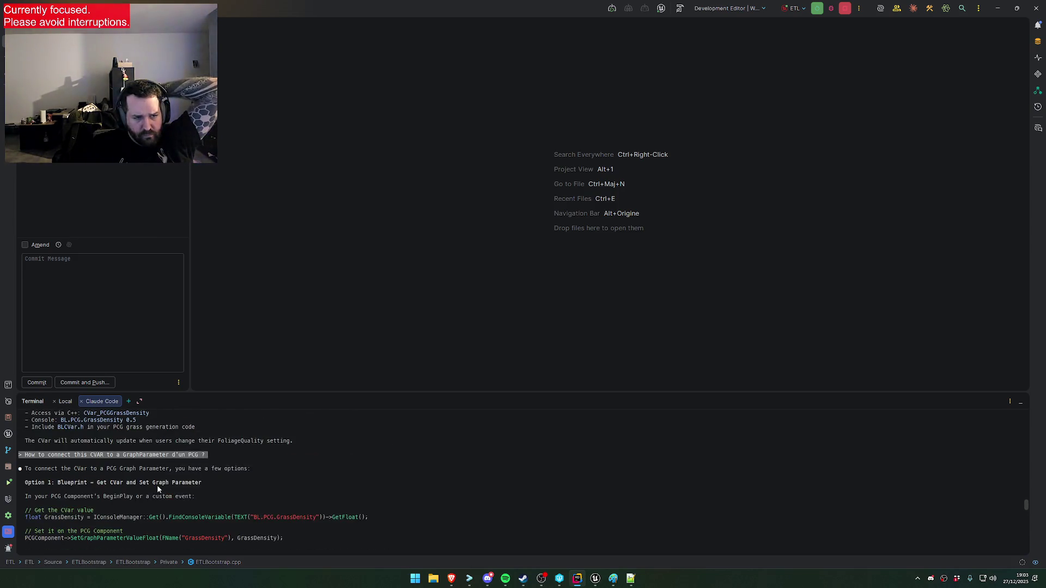
{"action": "scroll", "coordinate": [123, 443], "scroll_direction": "up", "scroll_amount": 3}
{"action": "scroll", "coordinate": [131, 447], "scroll_direction": "down", "scroll_amount": 12}
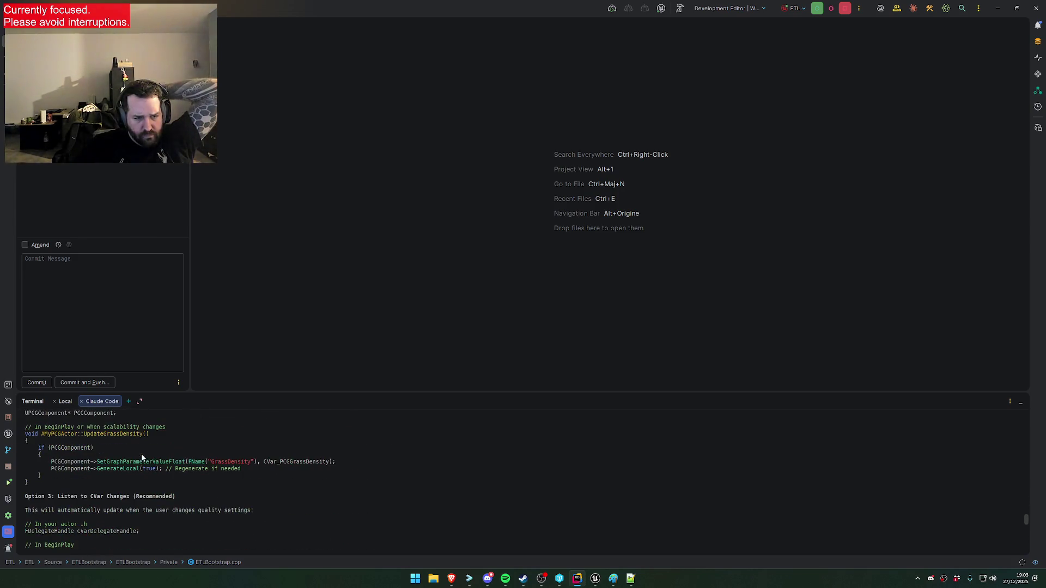
{"action": "left_click", "coordinate": [451, 578]}
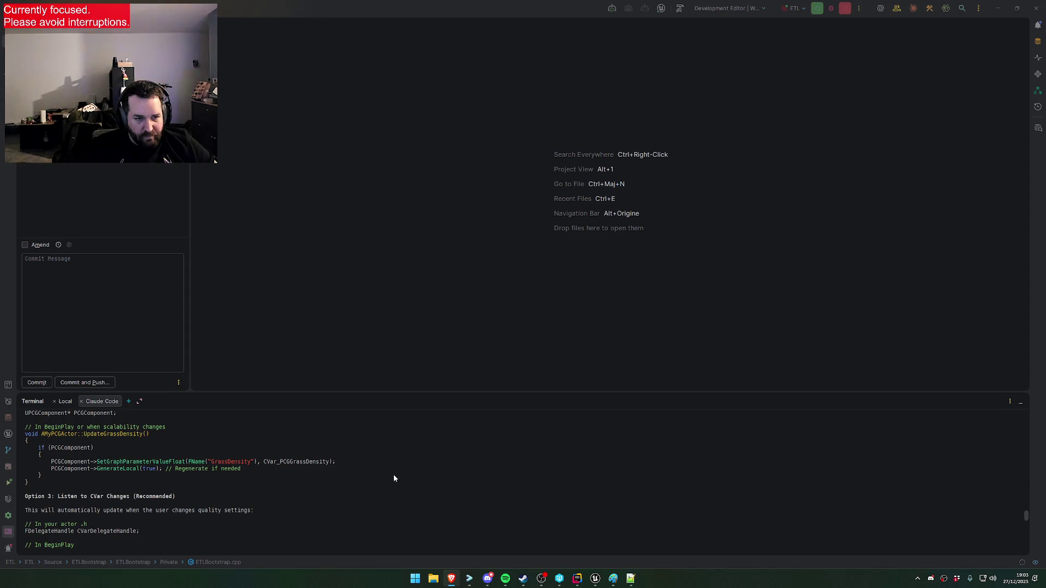
{"action": "left_click", "coordinate": [254, 469]}
{"action": "scroll", "coordinate": [253, 474], "scroll_direction": "up", "scroll_amount": 2}
{"action": "scroll", "coordinate": [283, 477], "scroll_direction": "down", "scroll_amount": 10}
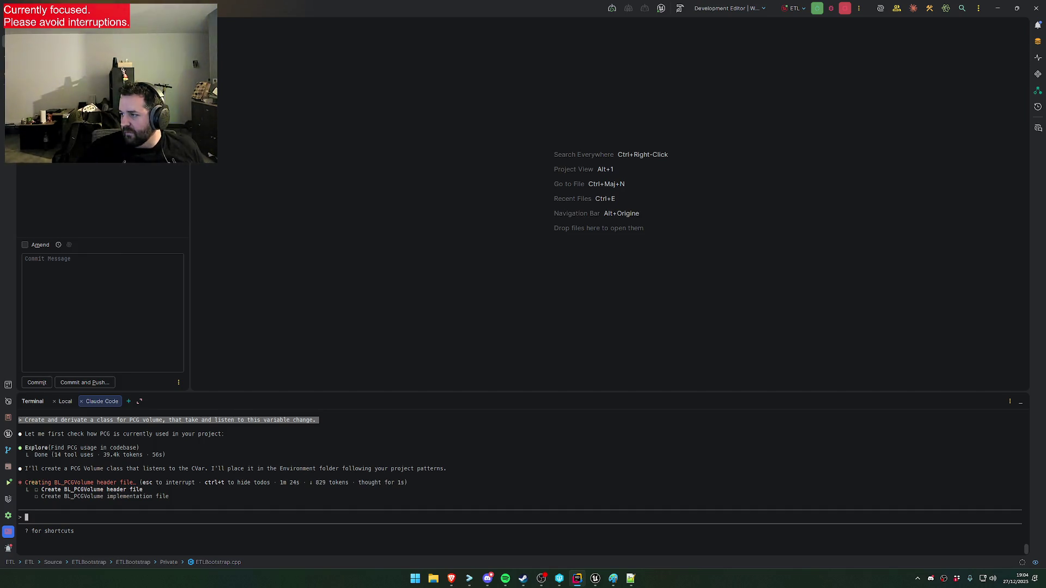
{"action": "key", "text": "alt+Tab"}
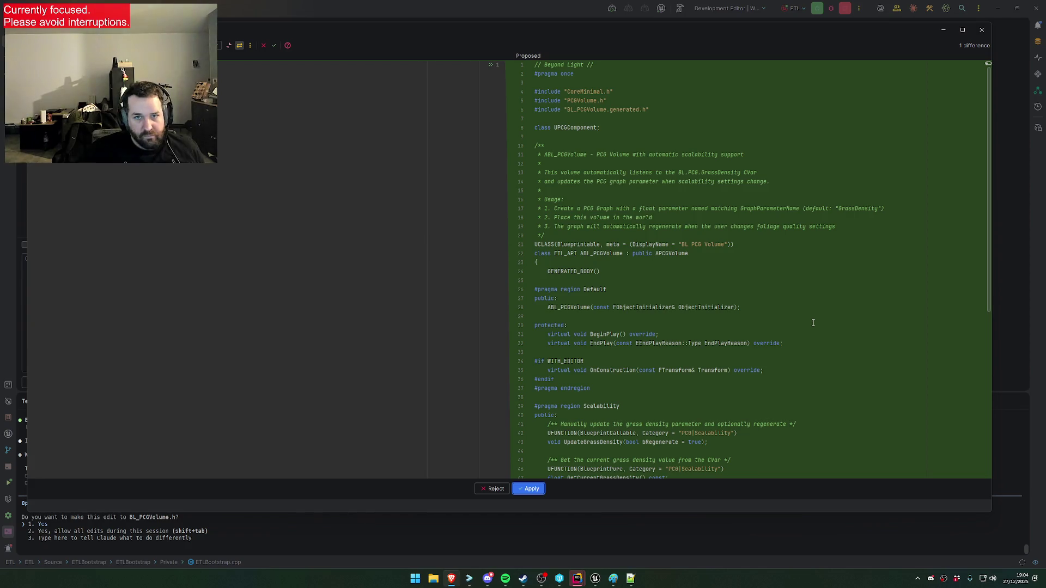
Change the GraphParameterName default on line 62 from GrassDensity to DensityScalability
{"action": "scroll", "coordinate": [846, 312], "scroll_direction": "down", "scroll_amount": 1}
{"action": "scroll", "coordinate": [846, 312], "scroll_direction": "down", "scroll_amount": 2}
{"action": "scroll", "coordinate": [840, 316], "scroll_direction": "down", "scroll_amount": 4}
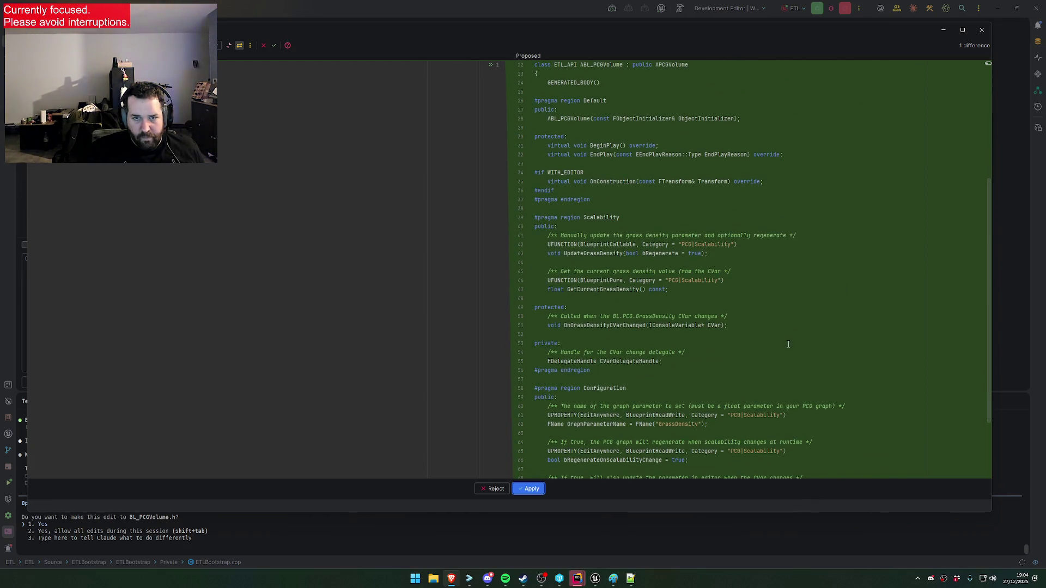
{"action": "scroll", "coordinate": [784, 338], "scroll_direction": "down", "scroll_amount": 3}
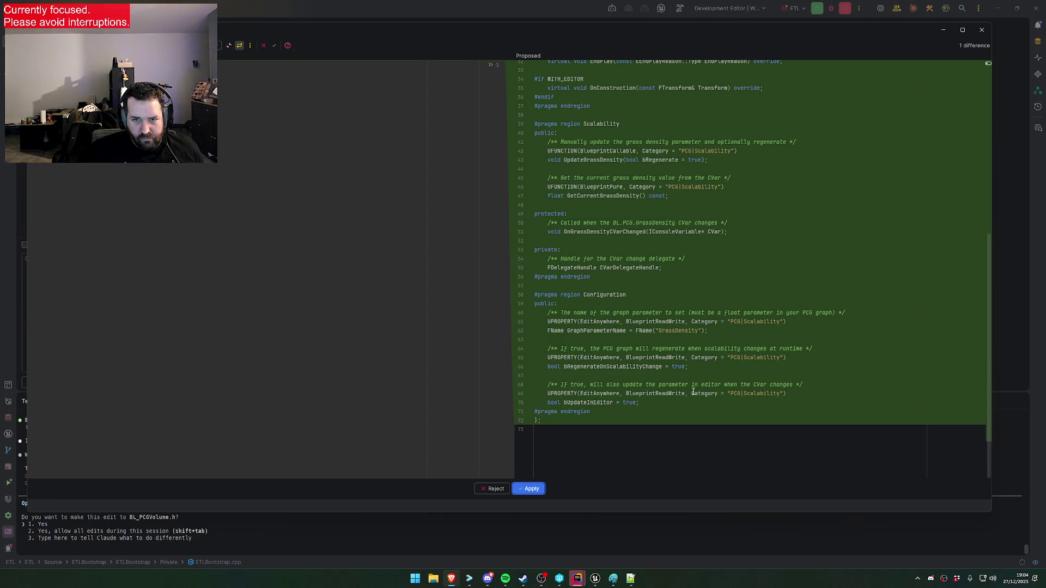
{"action": "double_click", "coordinate": [685, 330]}
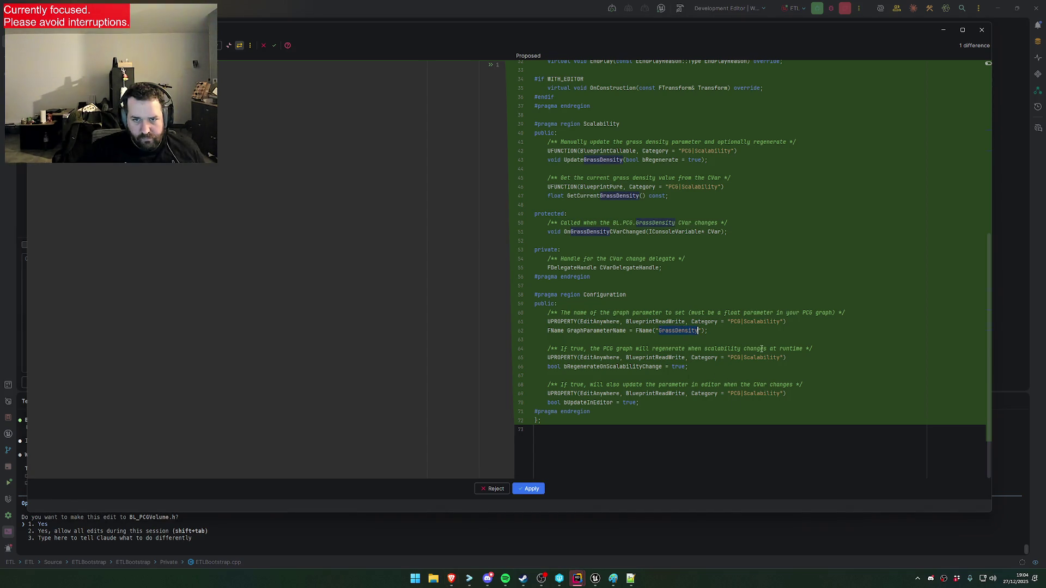
{"action": "type", "text": "DensityS"}
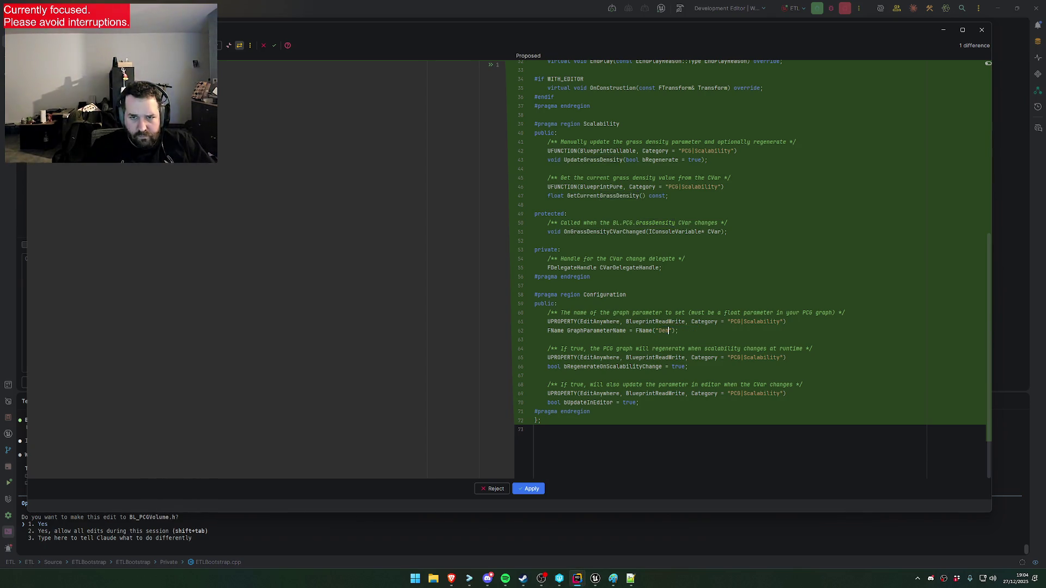
{"action": "type", "text": "calability"}
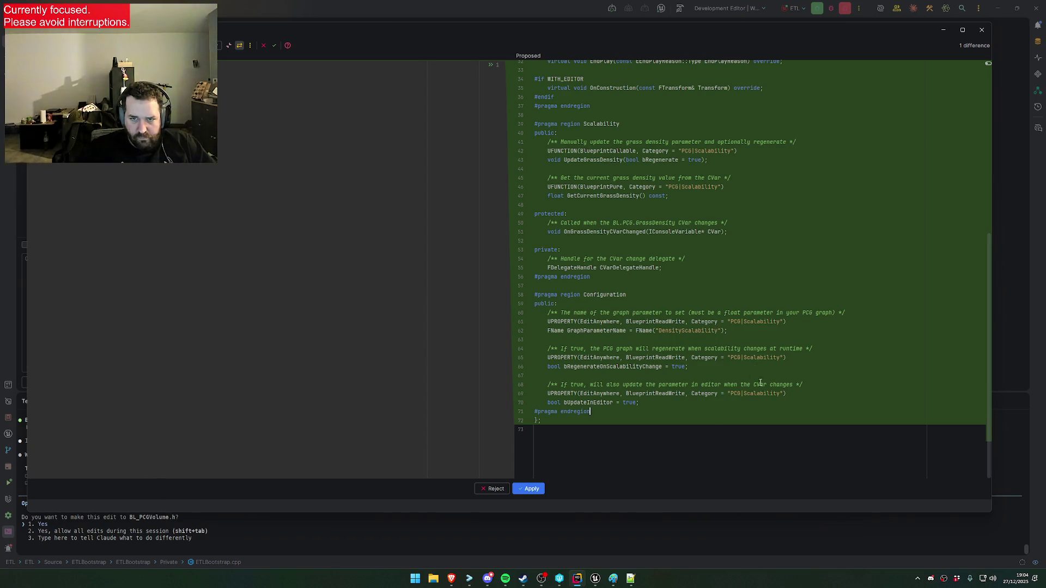
Review the edited BL_PCGVolume.h and accept the proposed header
{"action": "scroll", "coordinate": [666, 396], "scroll_direction": "up", "scroll_amount": 8}
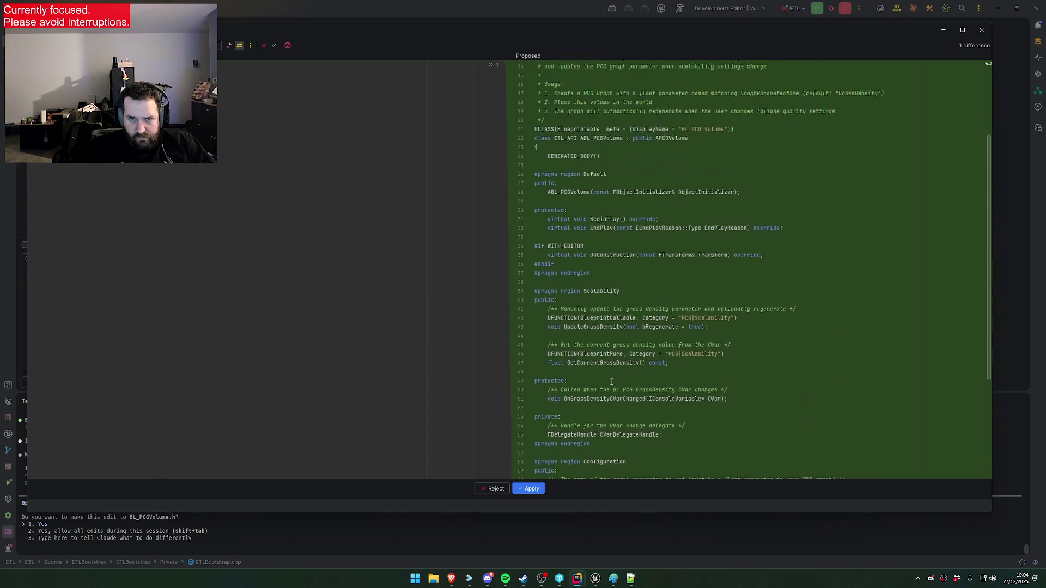
{"action": "scroll", "coordinate": [686, 392], "scroll_direction": "up", "scroll_amount": 3}
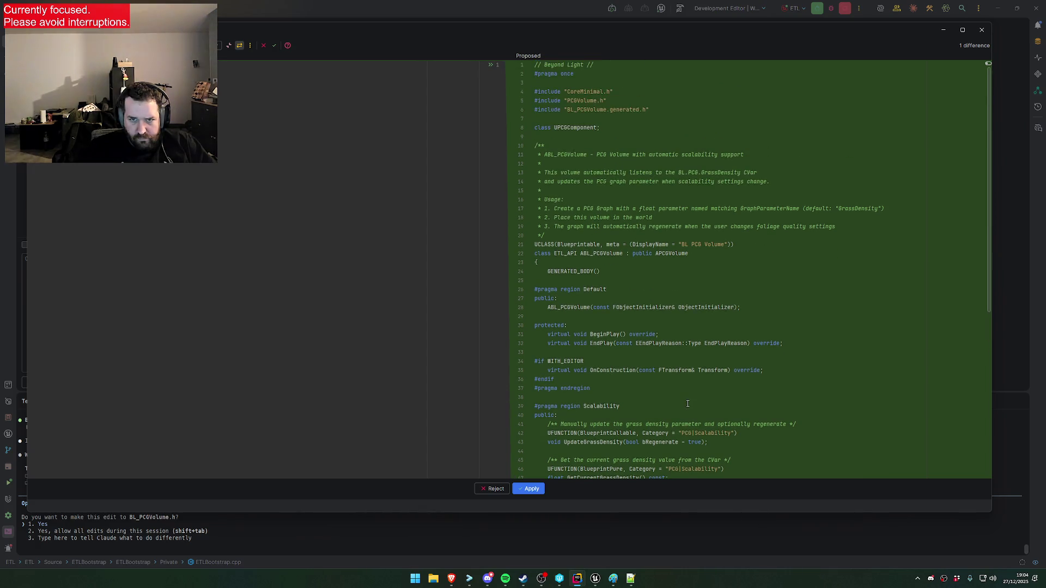
{"action": "scroll", "coordinate": [682, 394], "scroll_direction": "down", "scroll_amount": 9}
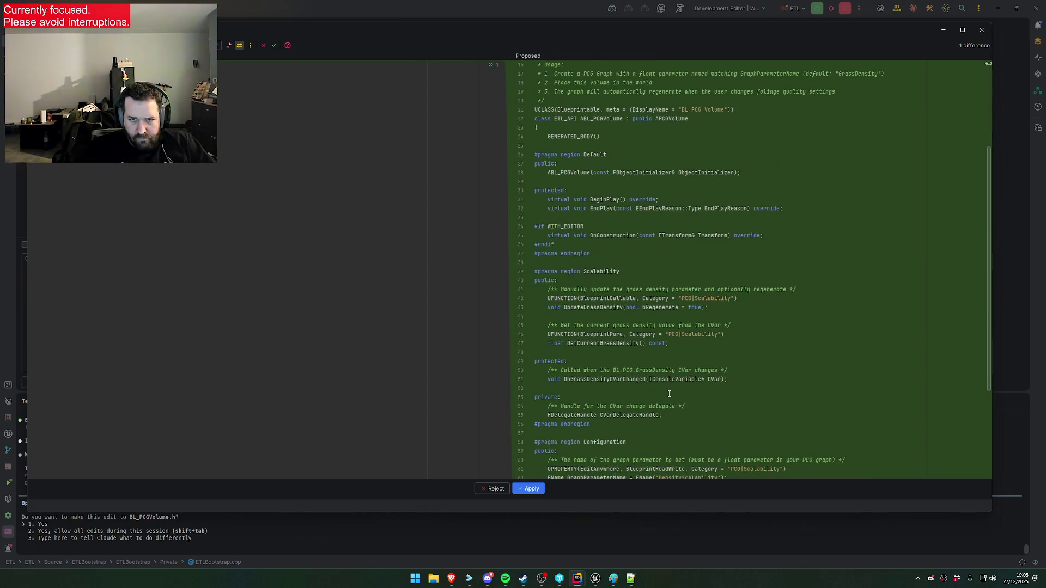
{"action": "scroll", "coordinate": [669, 394], "scroll_direction": "down", "scroll_amount": 1}
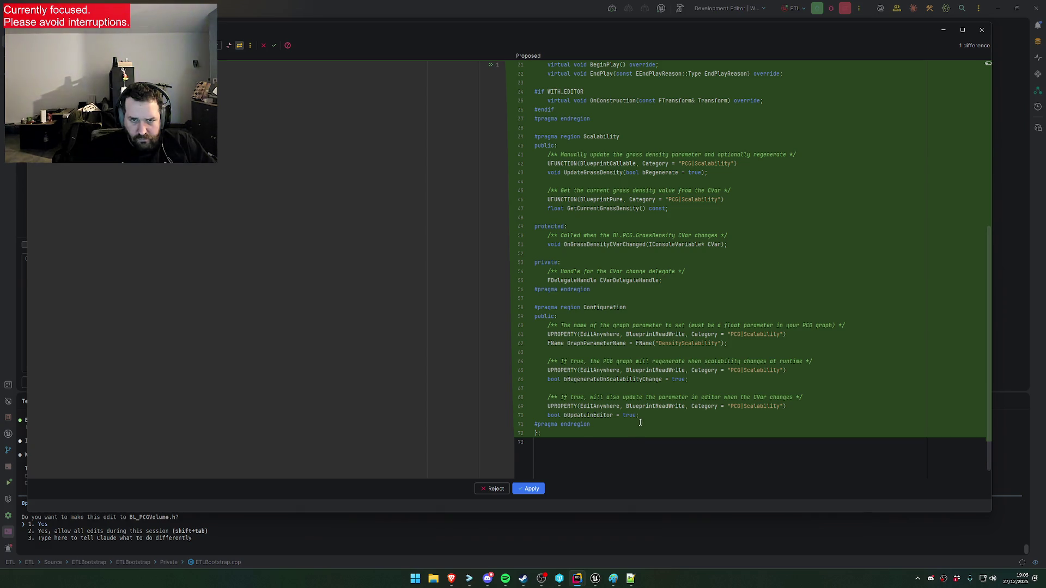
{"action": "scroll", "coordinate": [637, 425], "scroll_direction": "up", "scroll_amount": 5}
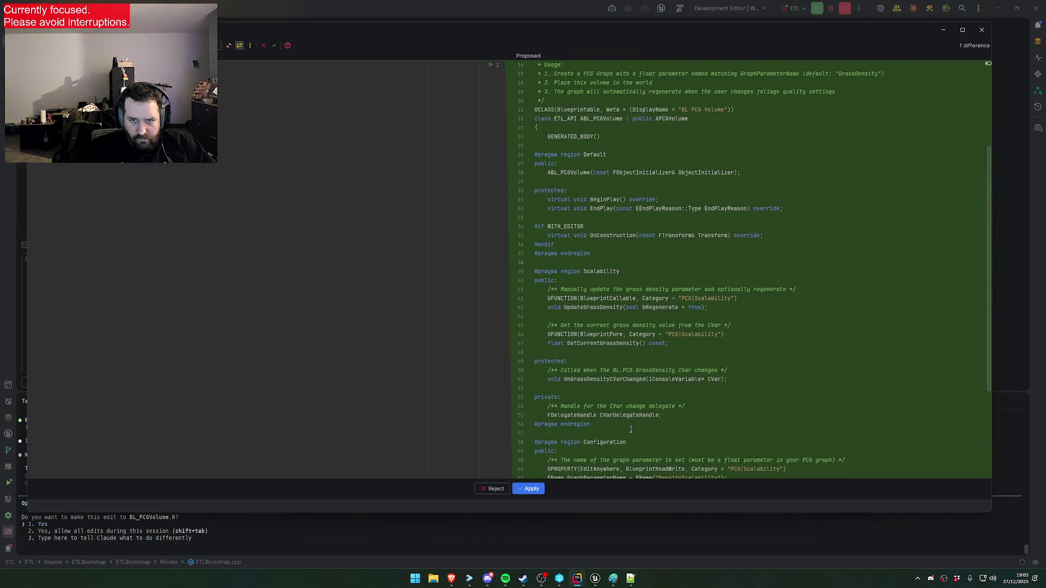
{"action": "scroll", "coordinate": [631, 430], "scroll_direction": "up", "scroll_amount": 5}
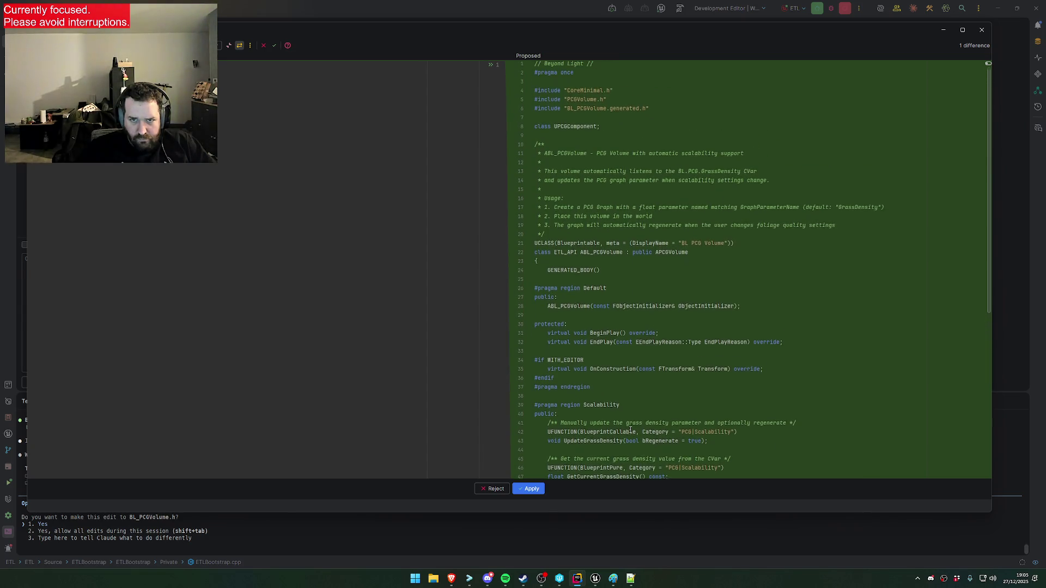
{"action": "left_click", "coordinate": [528, 489]}
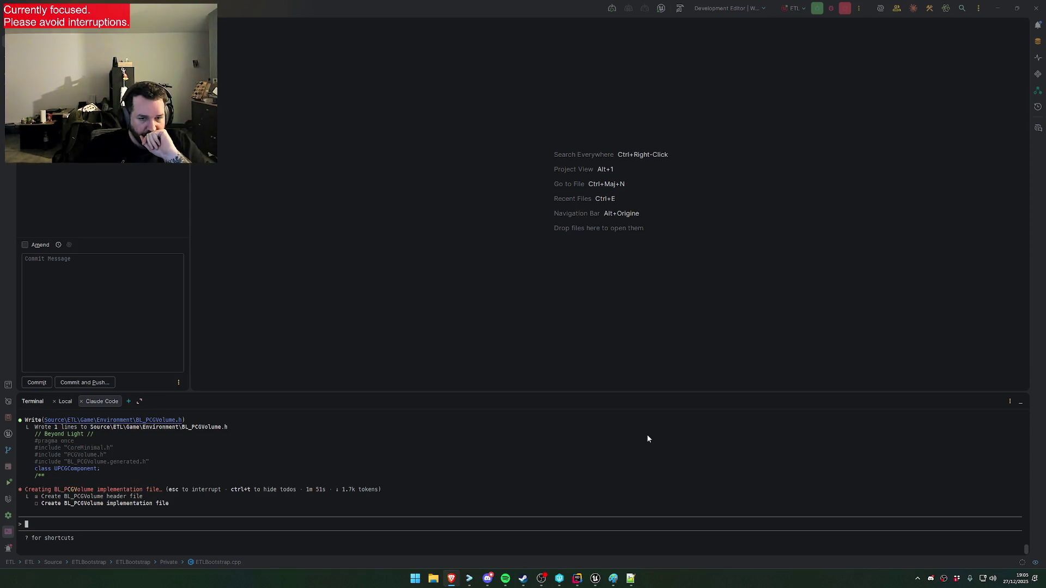
Review the proposed 105-line BL_PCGVolume.cpp diff and apply it to Source/ETL/Game/Environment
{"action": "scroll", "coordinate": [667, 411], "scroll_direction": "down", "scroll_amount": 2}
{"action": "scroll", "coordinate": [666, 412], "scroll_direction": "down", "scroll_amount": 2}
{"action": "scroll", "coordinate": [660, 409], "scroll_direction": "up", "scroll_amount": 1}
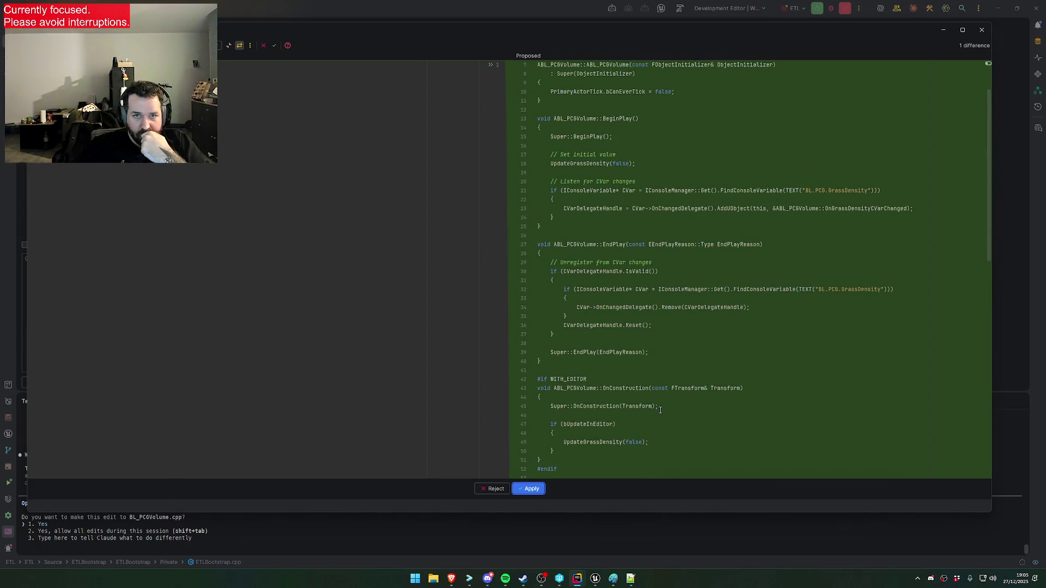
{"action": "scroll", "coordinate": [660, 410], "scroll_direction": "up", "scroll_amount": 3}
{"action": "scroll", "coordinate": [659, 410], "scroll_direction": "down", "scroll_amount": 8}
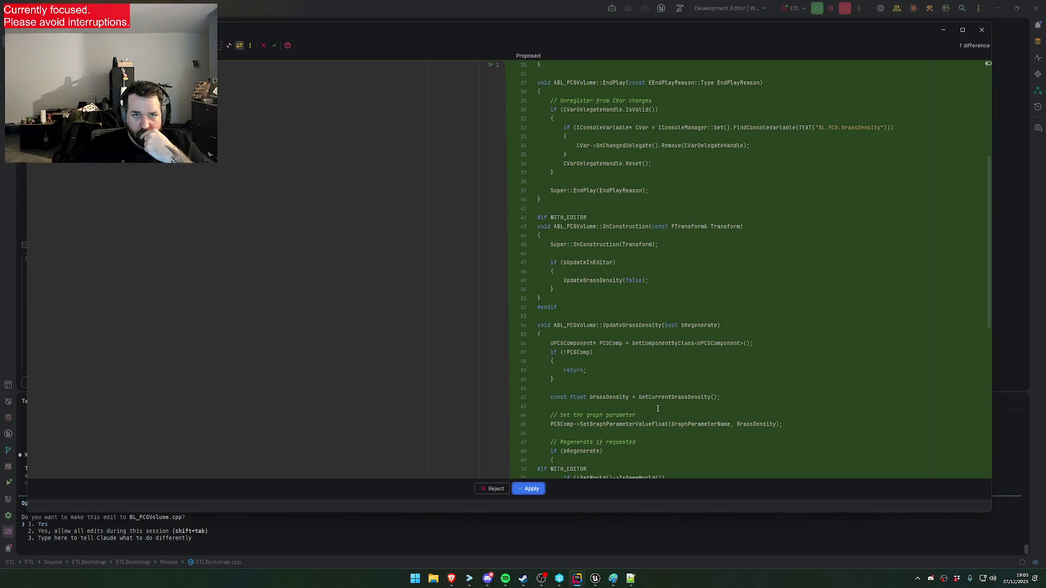
{"action": "scroll", "coordinate": [657, 409], "scroll_direction": "up", "scroll_amount": 7}
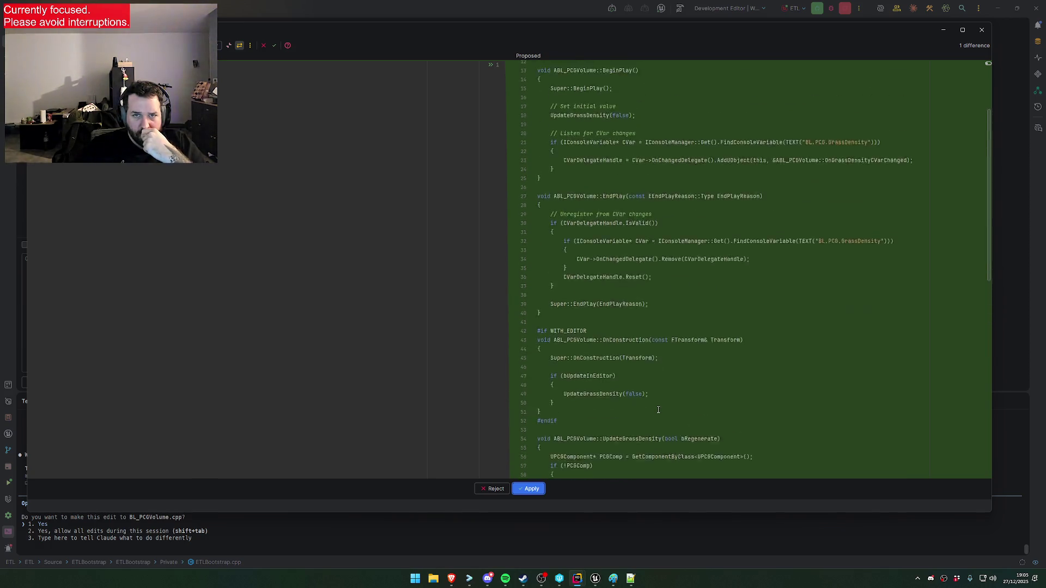
{"action": "scroll", "coordinate": [660, 400], "scroll_direction": "up", "scroll_amount": 1}
{"action": "scroll", "coordinate": [663, 394], "scroll_direction": "down", "scroll_amount": 13}
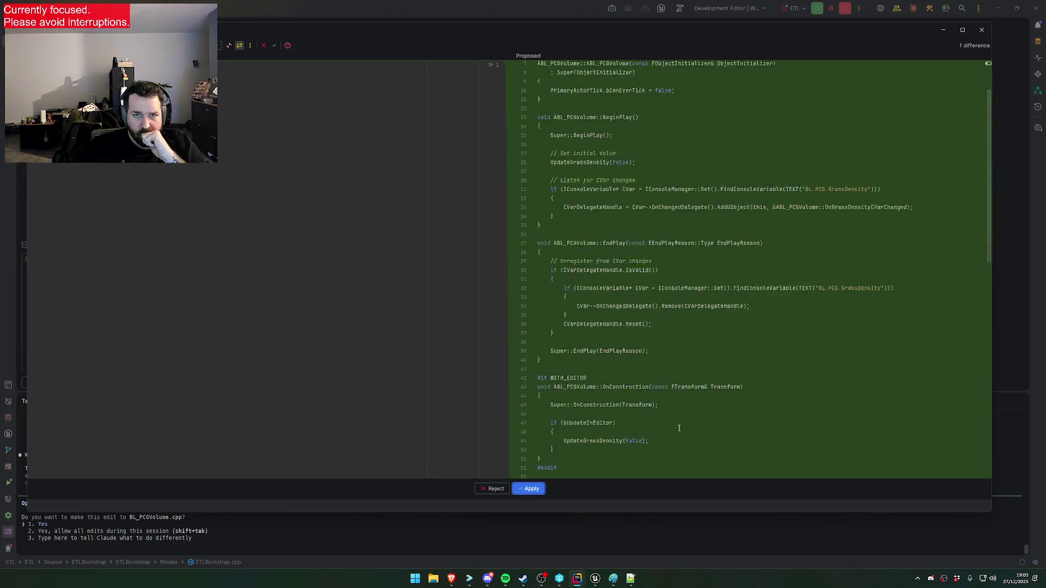
{"action": "scroll", "coordinate": [679, 409], "scroll_direction": "down", "scroll_amount": 4}
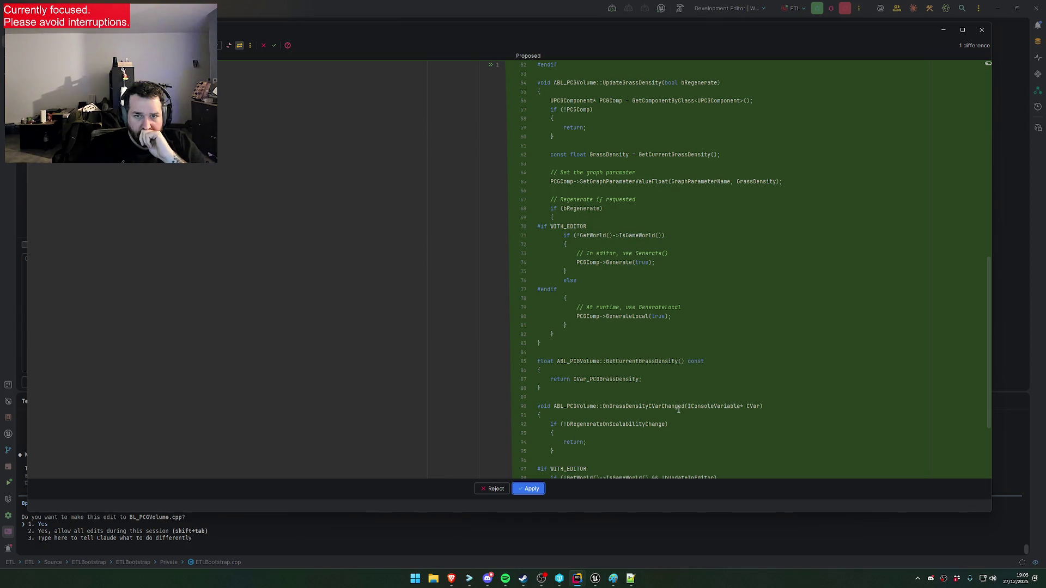
{"action": "scroll", "coordinate": [678, 410], "scroll_direction": "down", "scroll_amount": 5}
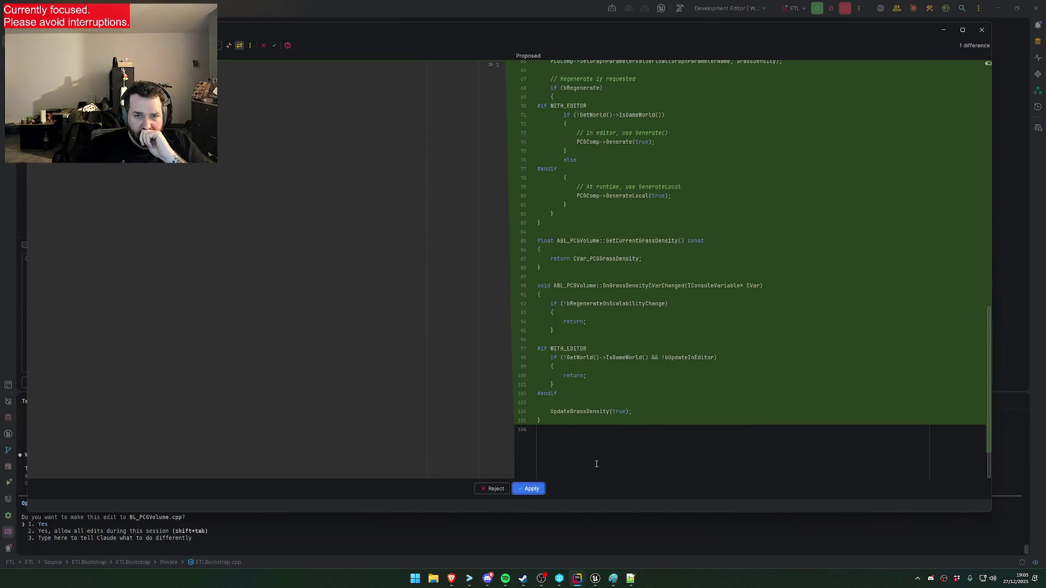
{"action": "left_click", "coordinate": [534, 490]}
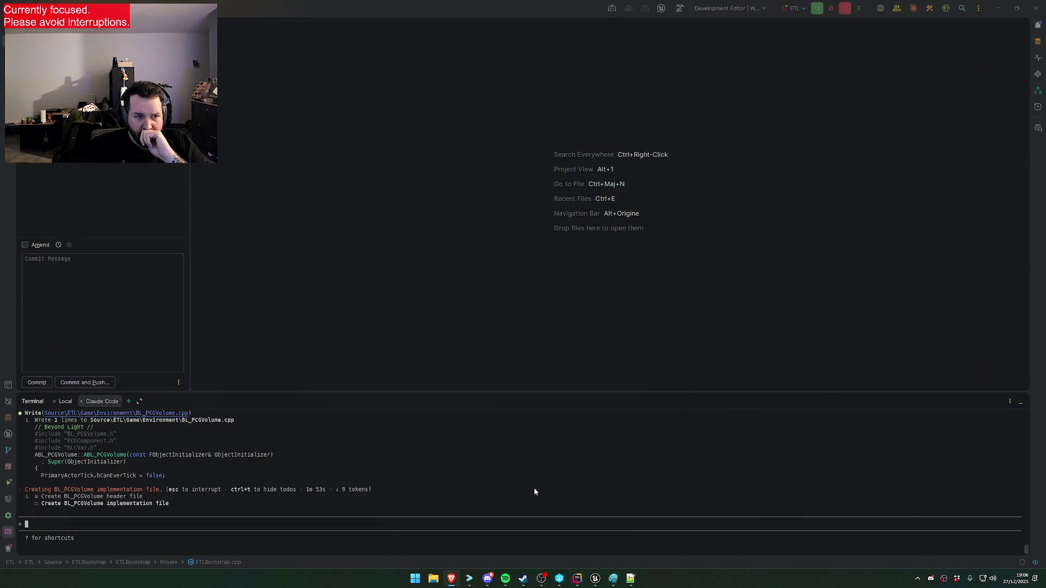
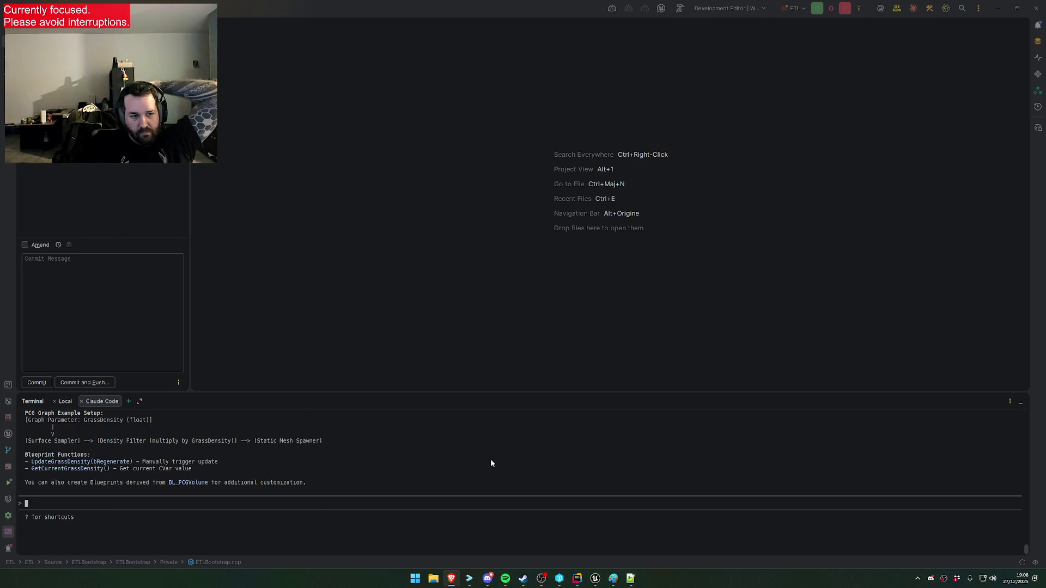
Review the Claude Code output and focus the pending changes list showing BL_PCGVolume.h and .cpp
{"action": "scroll", "coordinate": [492, 462], "scroll_direction": "up", "scroll_amount": 5}
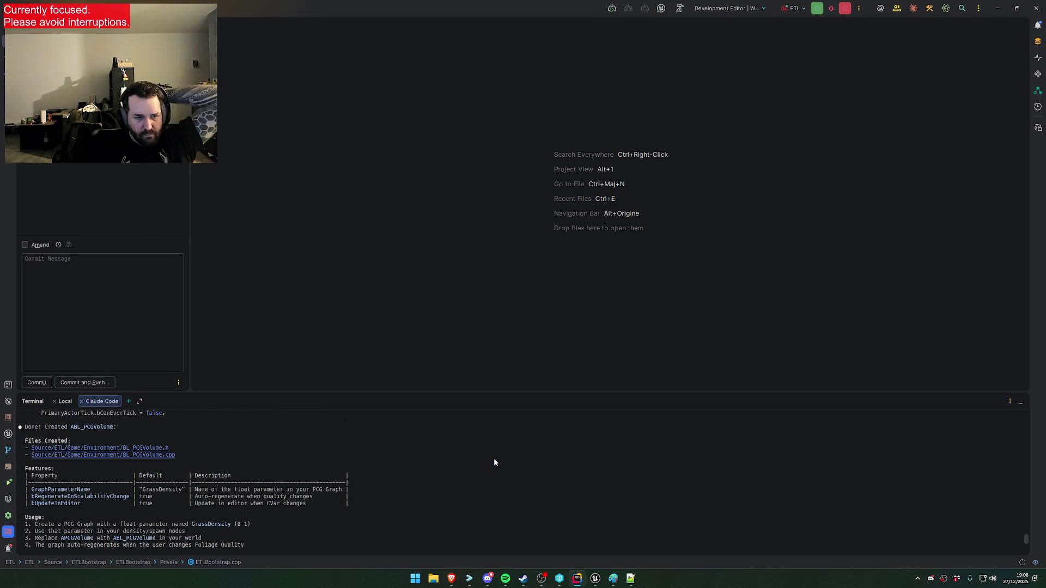
{"action": "scroll", "coordinate": [494, 462], "scroll_direction": "down", "scroll_amount": 2}
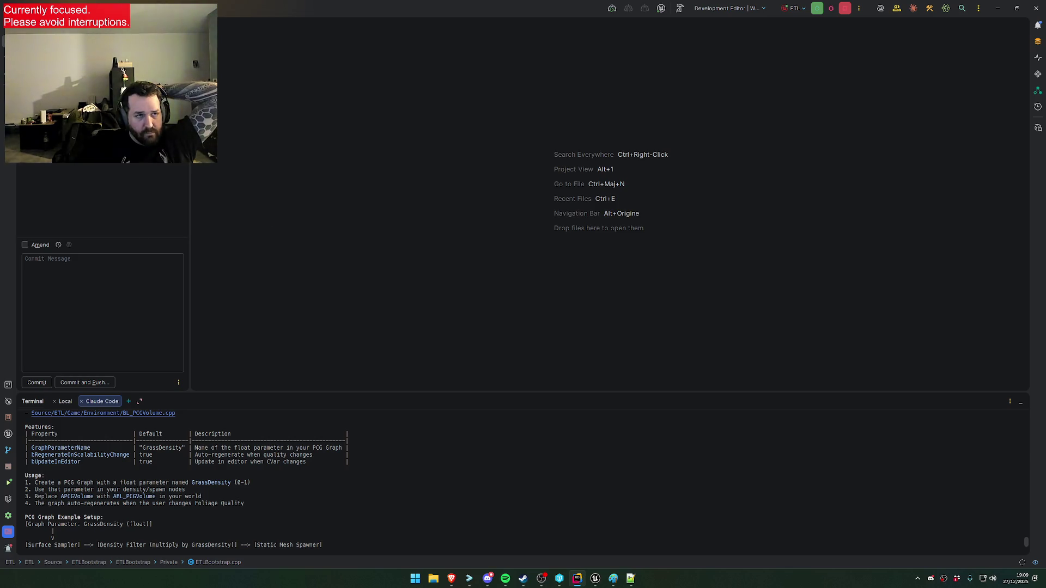
{"action": "left_click", "coordinate": [109, 104]}
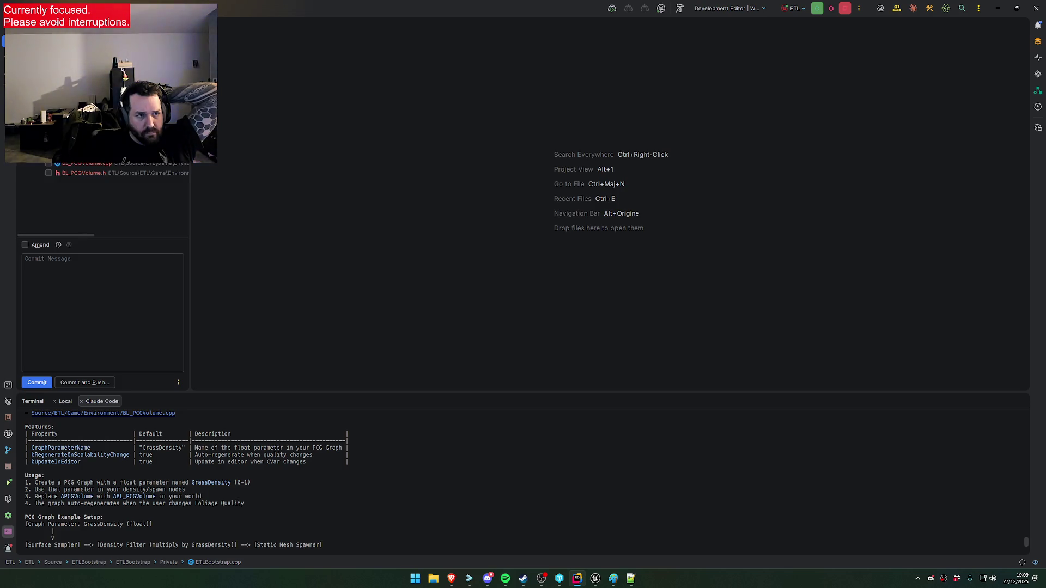
Add BL_PCGVolume.h and BL_PCGVolume.cpp to version control
{"action": "left_click", "coordinate": [49, 173]}
{"action": "right_click", "coordinate": [77, 172]}
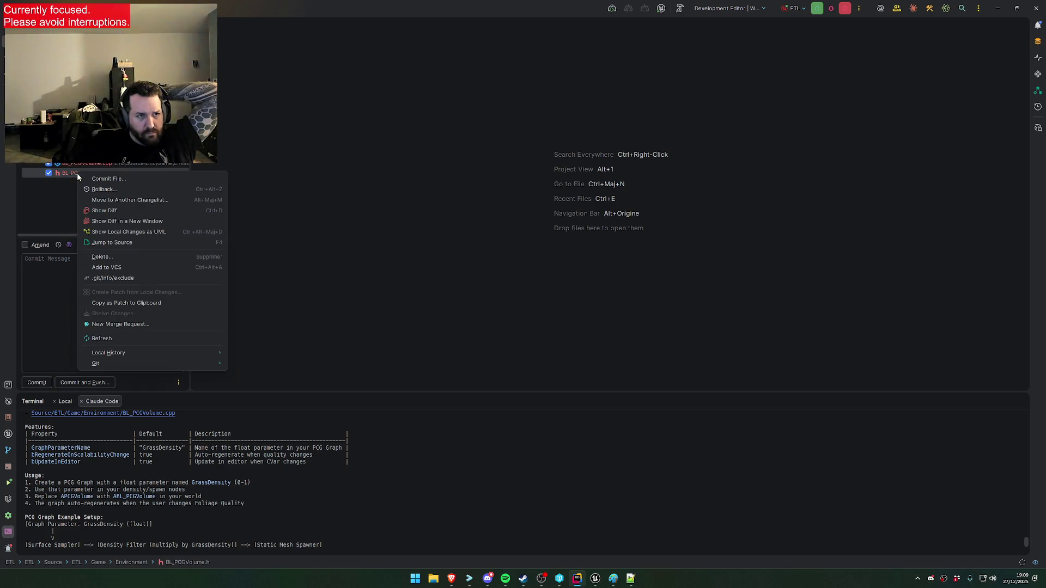
{"action": "left_click", "coordinate": [112, 268]}
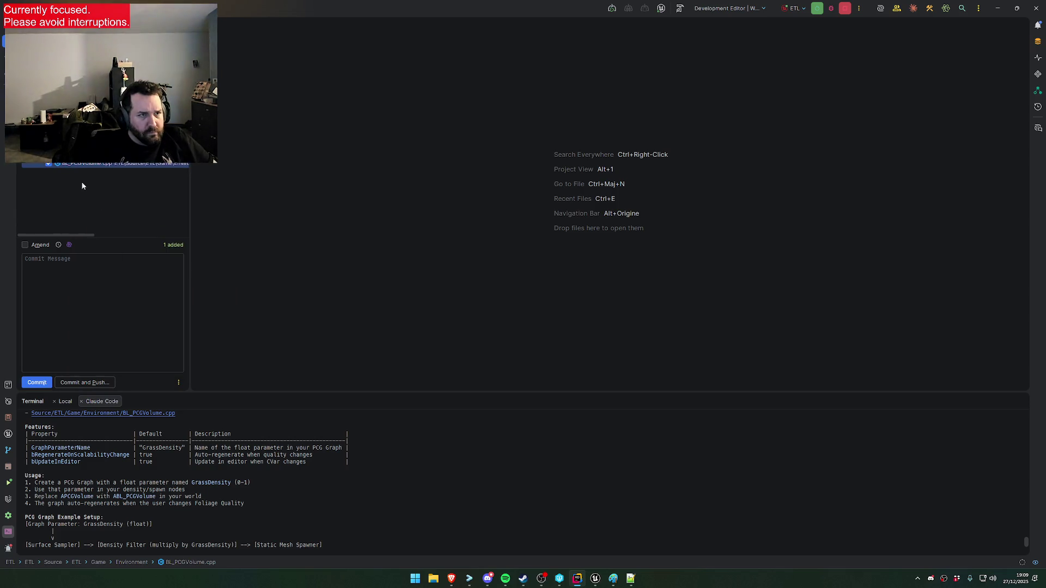
{"action": "right_click", "coordinate": [62, 174]}
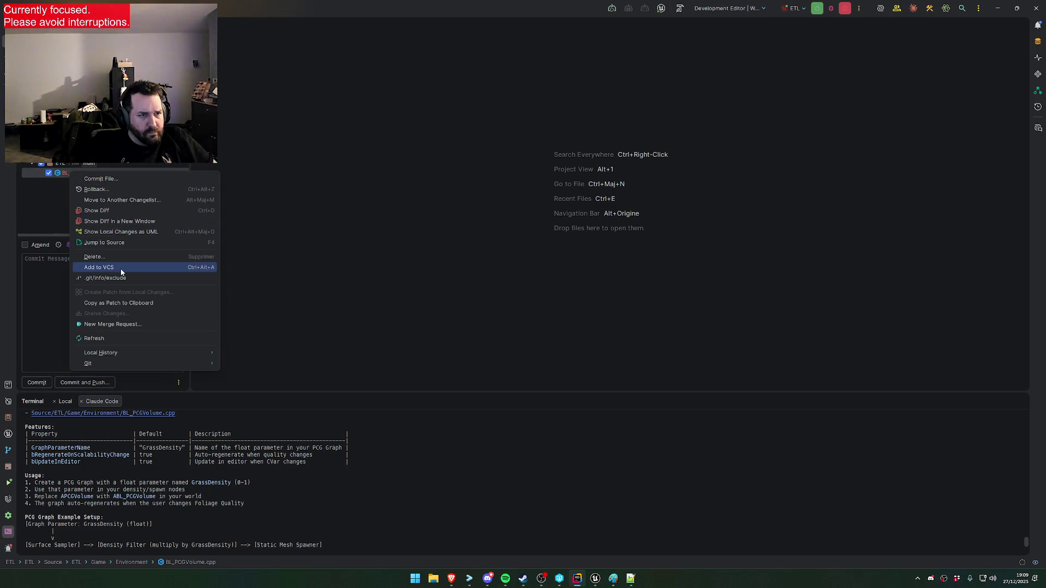
{"action": "left_click", "coordinate": [186, 270]}
{"action": "scroll", "coordinate": [95, 208], "scroll_direction": "down", "scroll_amount": 5}
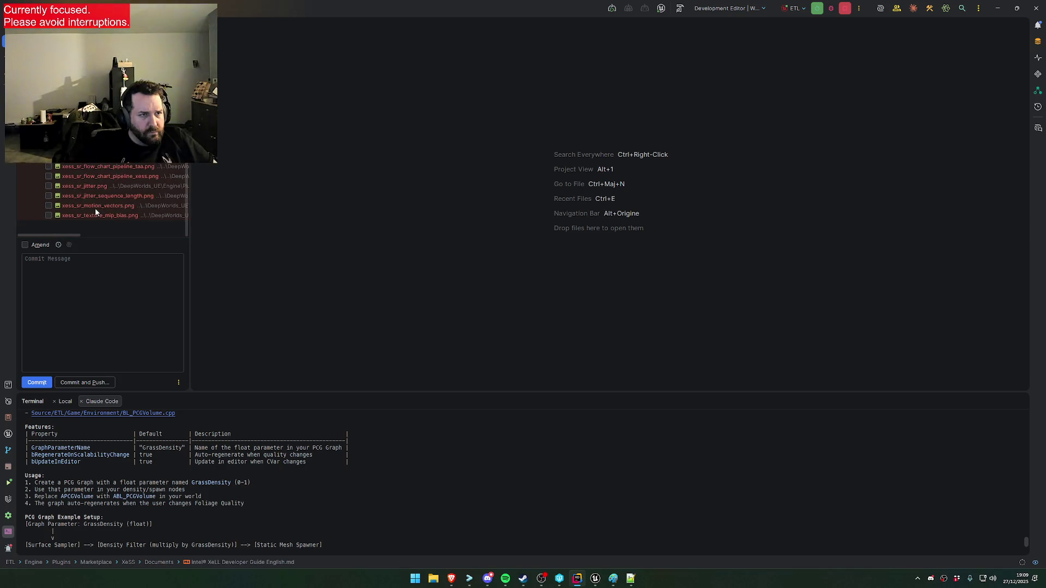
{"action": "scroll", "coordinate": [99, 204], "scroll_direction": "up", "scroll_amount": 5}
Open BL_PCGVolume.h at the GraphParameterName default on line 62, then bring Unreal Editor forward
{"action": "double_click", "coordinate": [100, 179]}
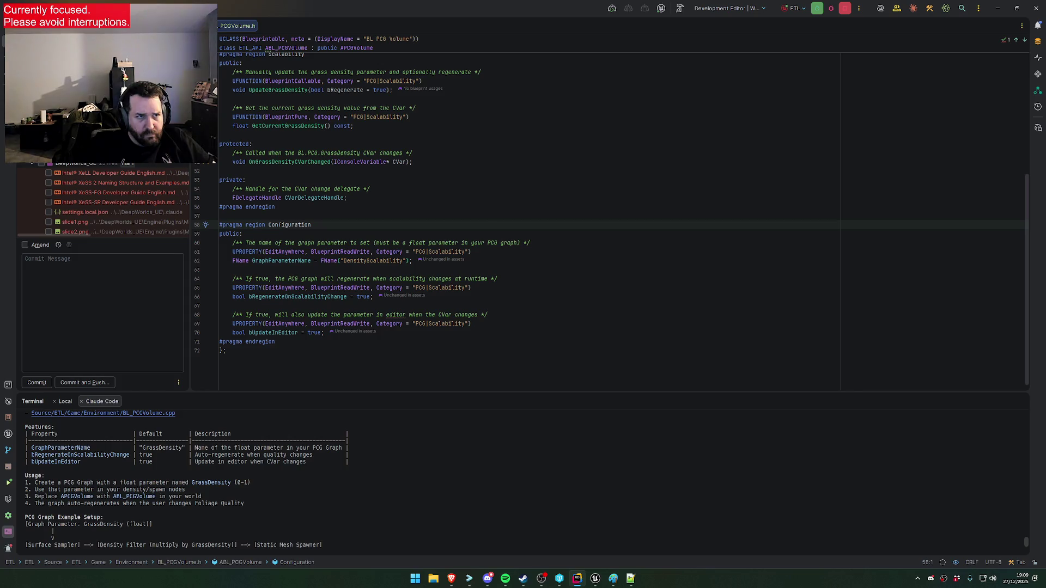
{"action": "left_click", "coordinate": [380, 261]}
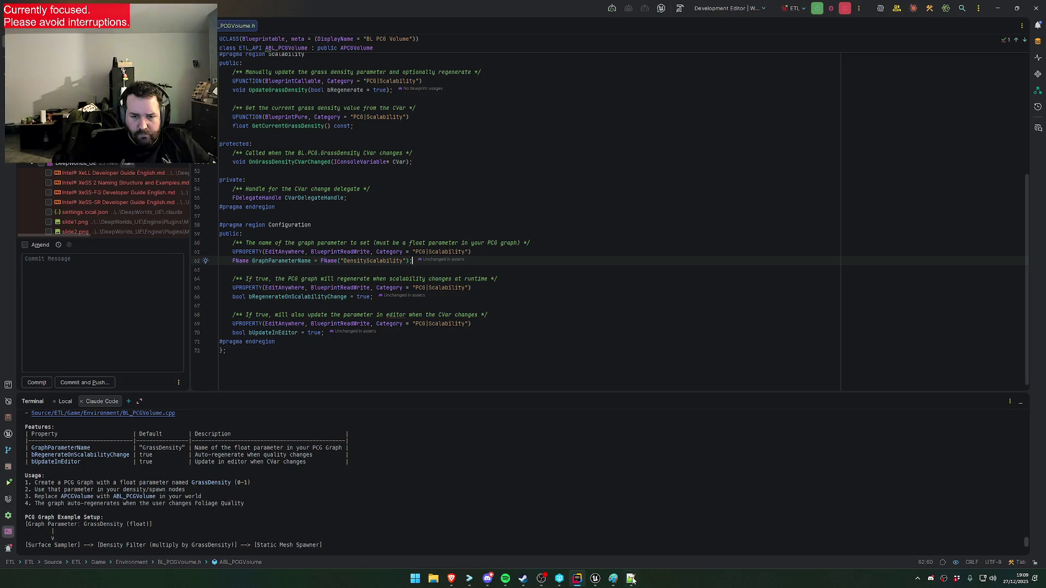
{"action": "mouse_move", "coordinate": [595, 578]}
{"action": "left_click", "coordinate": [544, 537]}
{"action": "left_click", "coordinate": [845, 159]}
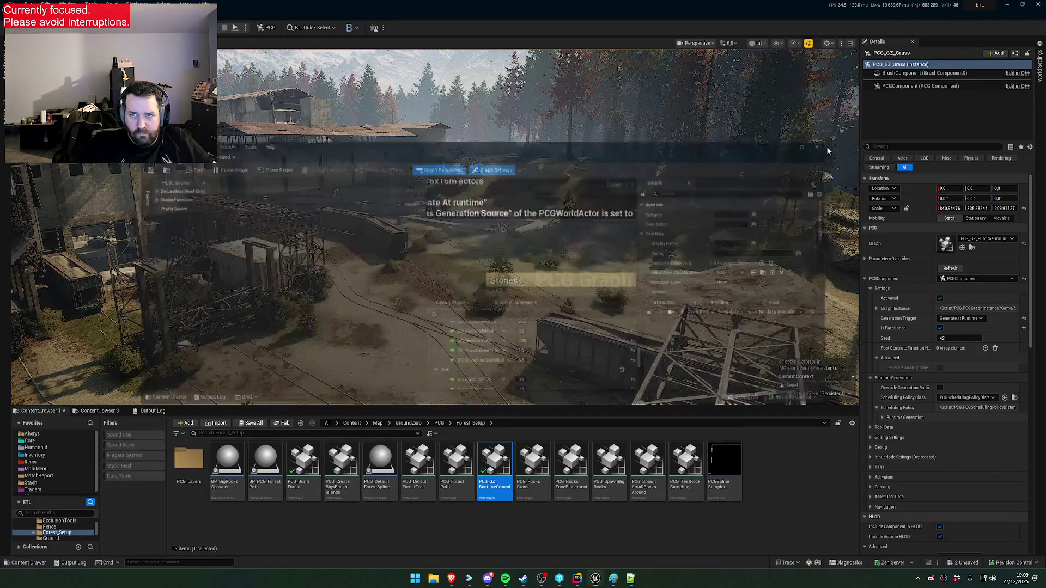
Close the PCG graph editor and save the MGroundZero map and DT_Traders asset with Save Selected
{"action": "left_click", "coordinate": [1038, 4]}
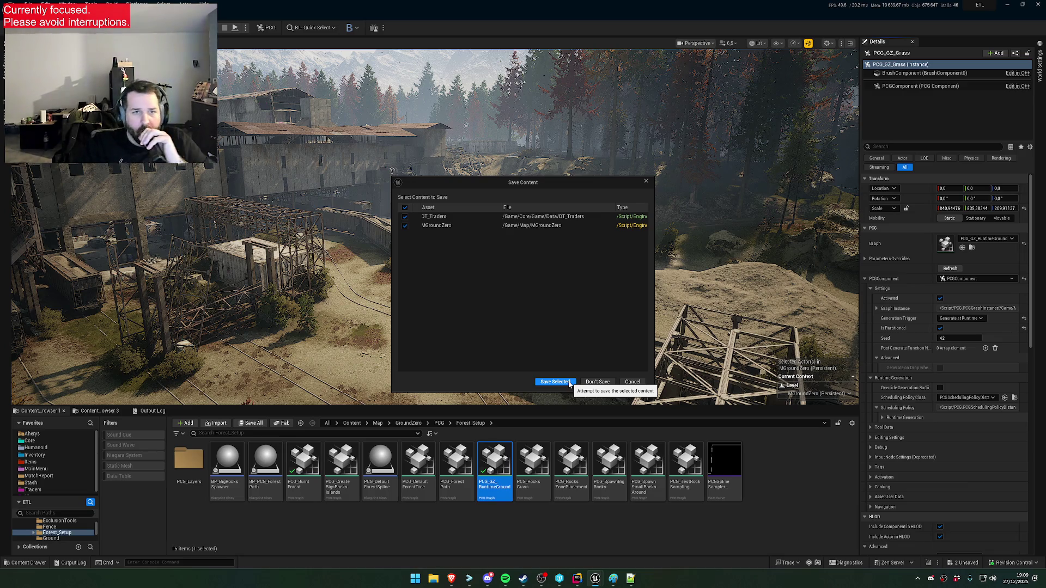
{"action": "left_click", "coordinate": [568, 383]}
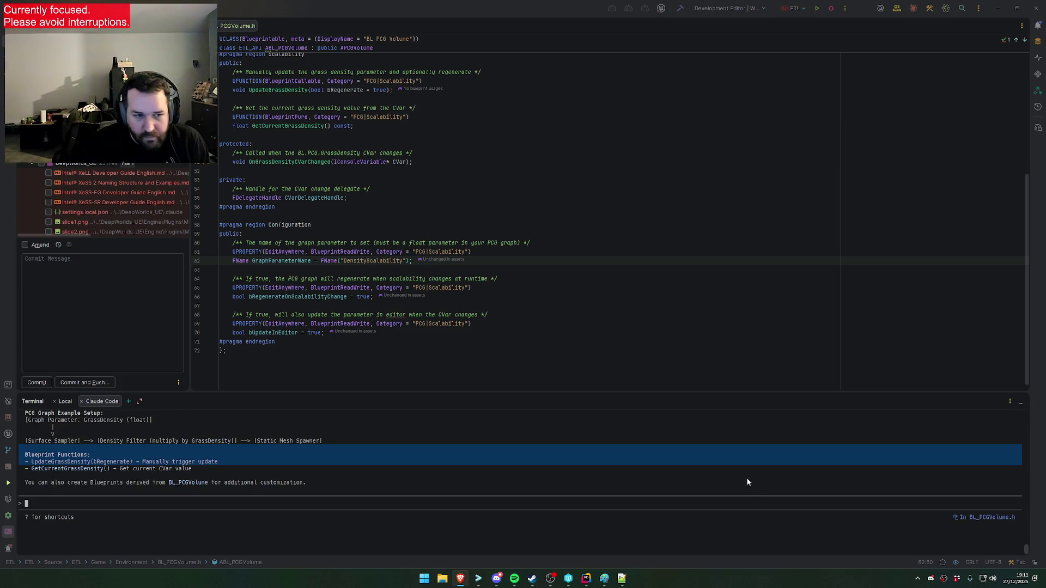
Build the ETL project in Rider, which fails with C2039 on SetGraphParameterValueFloat
{"action": "scroll", "coordinate": [649, 488], "scroll_direction": "up", "scroll_amount": 2}
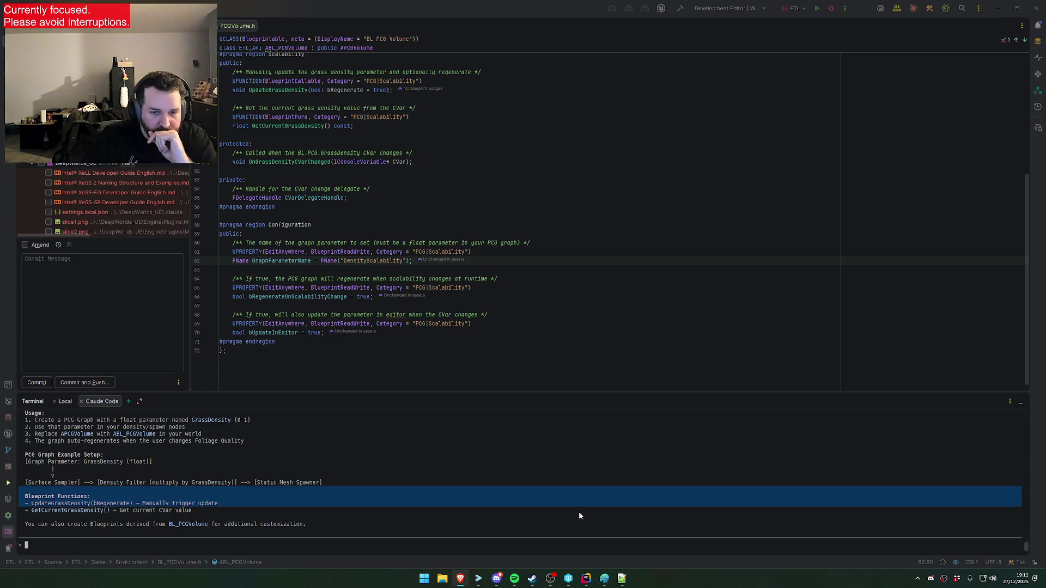
{"action": "left_click", "coordinate": [585, 578]}
{"action": "left_click", "coordinate": [817, 8]}
{"action": "key", "text": "alt+Tab"}
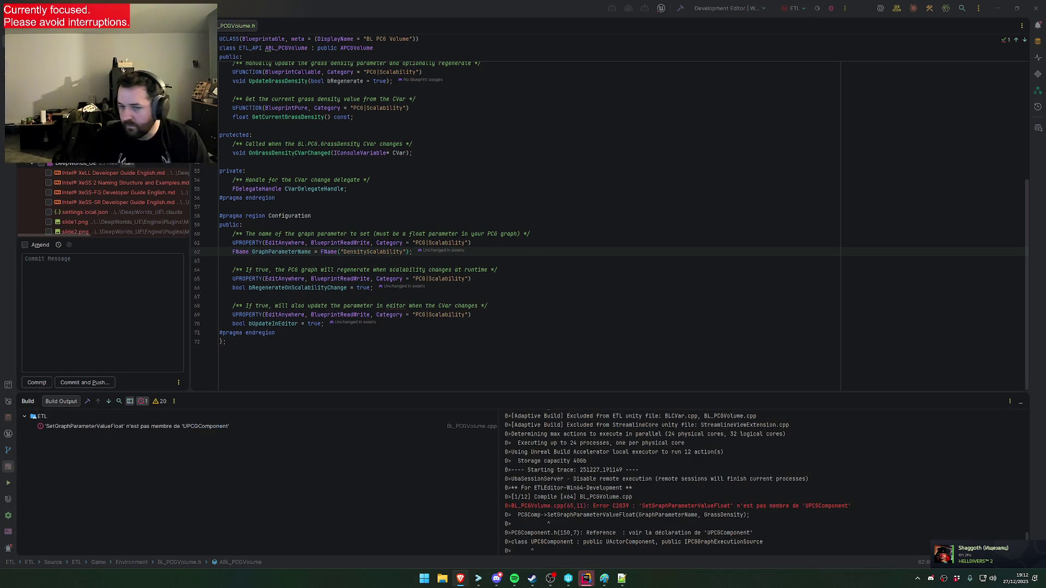
Jump to the C2039 error line and try rewriting the SetGraphParameterValueFloat call, then restore it
{"action": "double_click", "coordinate": [116, 427]}
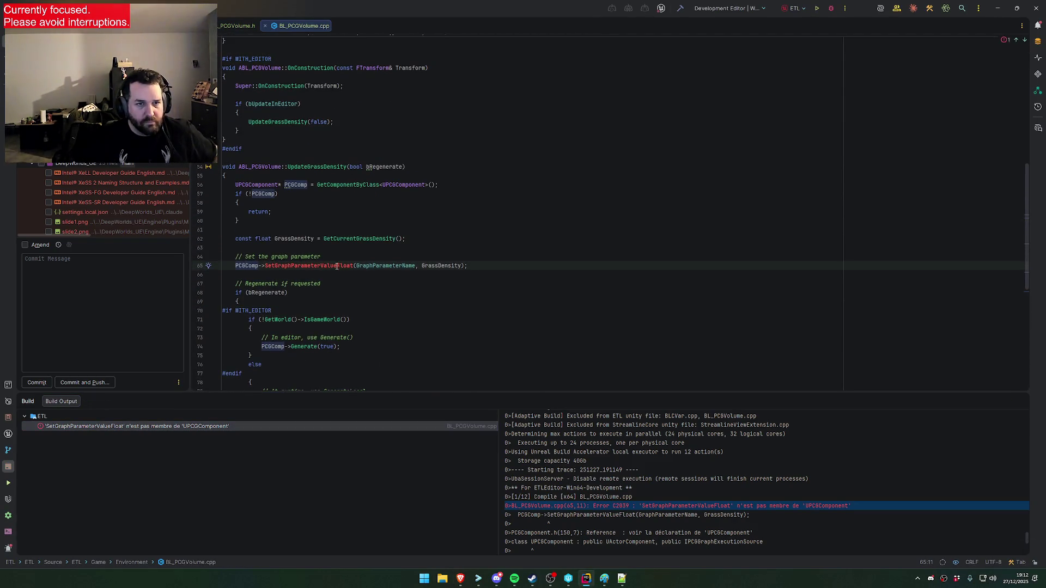
{"action": "left_click_drag", "start_coordinate": [337, 267], "coordinate": [494, 266]}
{"action": "key", "text": "BackSpace"}
{"action": "type", "text": "SetGraph"}
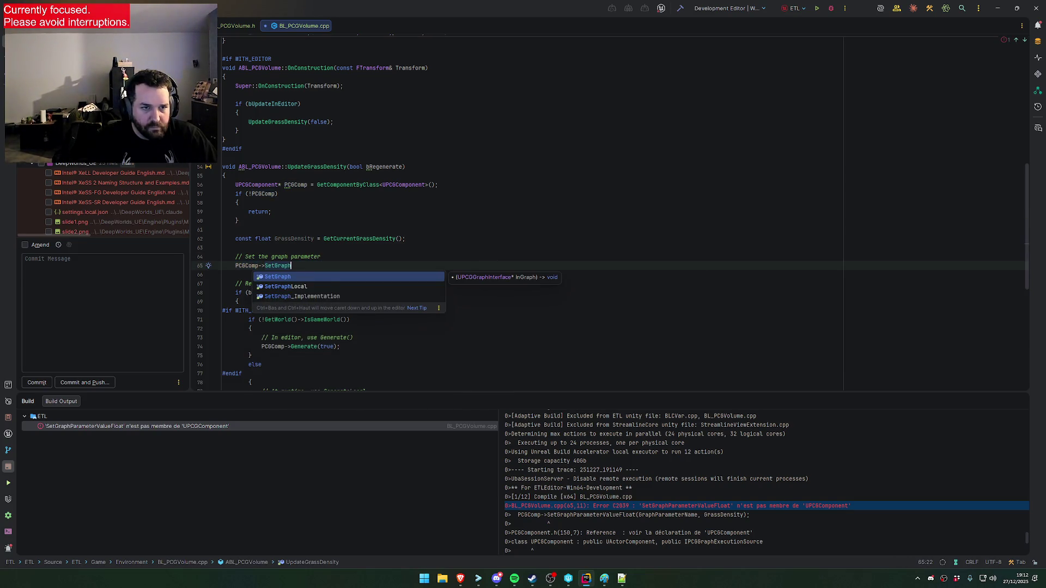
{"action": "key", "text": "Escape"}
{"action": "key", "text": "ctrl+z"}
{"action": "key", "text": "ctrl+z"}
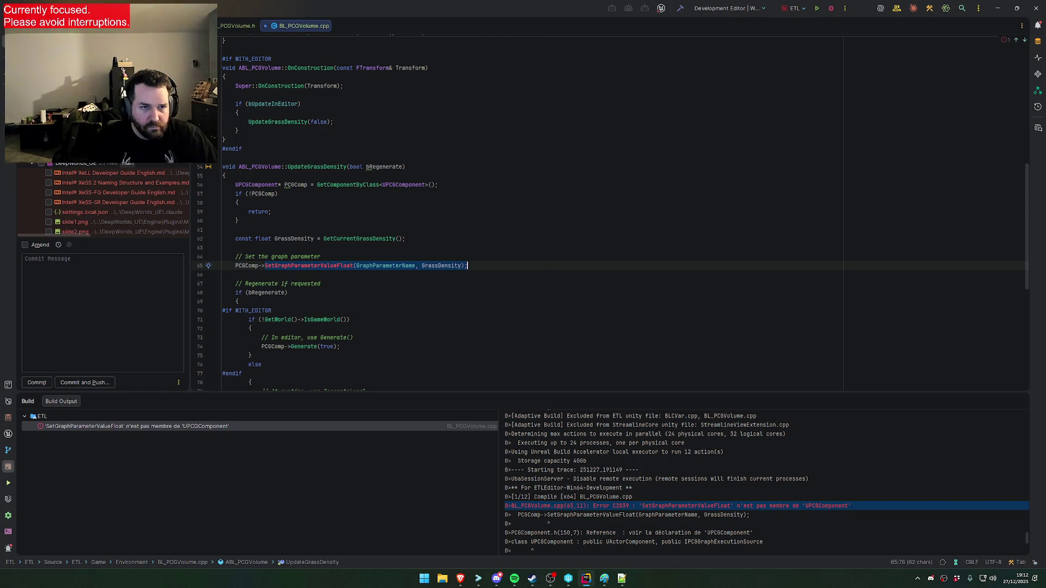
Change the call to PCGComp->GetGraph()->SetParameterValue<float> and save BL_PCGVolume.cpp
{"action": "type", "text": "GetGraph"}
{"action": "key", "text": "Return"}
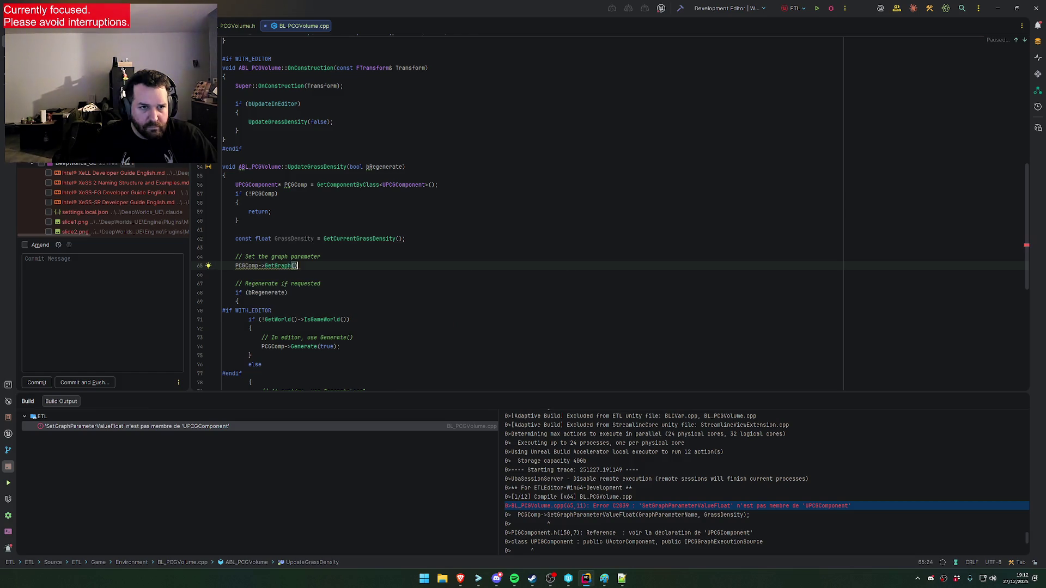
{"action": "type", "text": "->Set"}
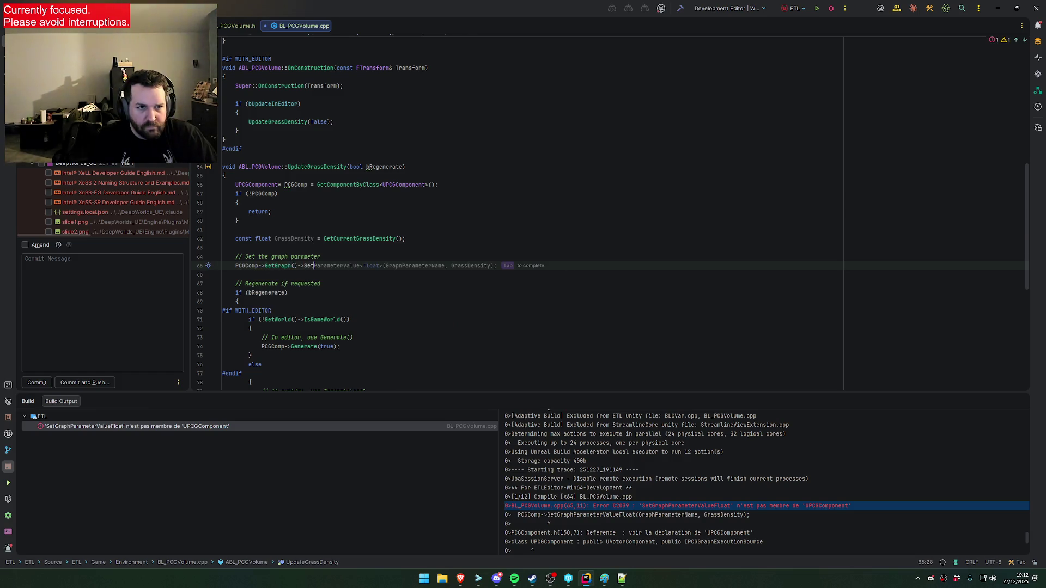
{"action": "key", "text": "Tab"}
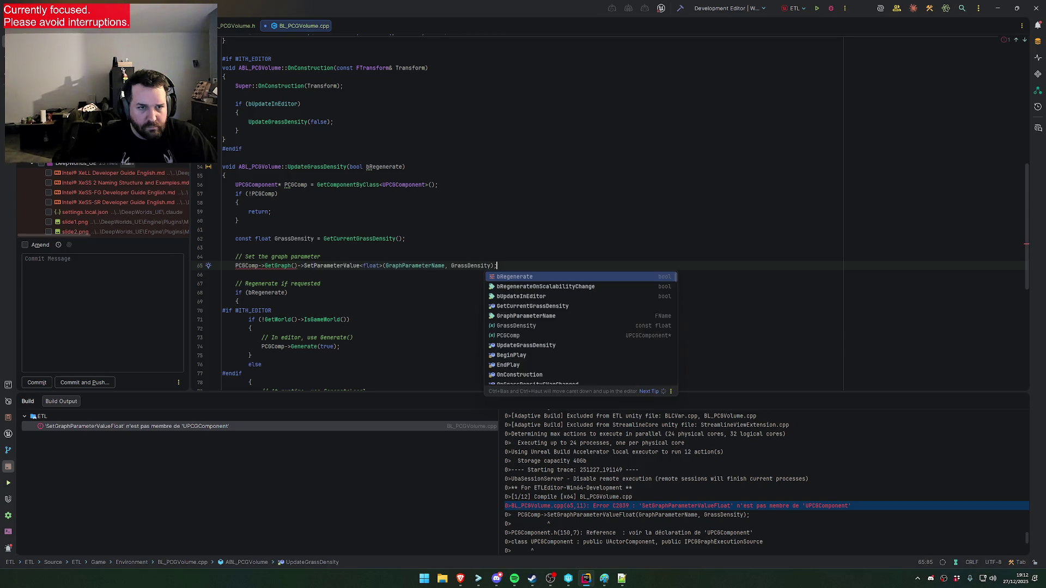
{"action": "key", "text": "Escape"}
{"action": "key", "text": "Down"}
{"action": "key", "text": "Down"}
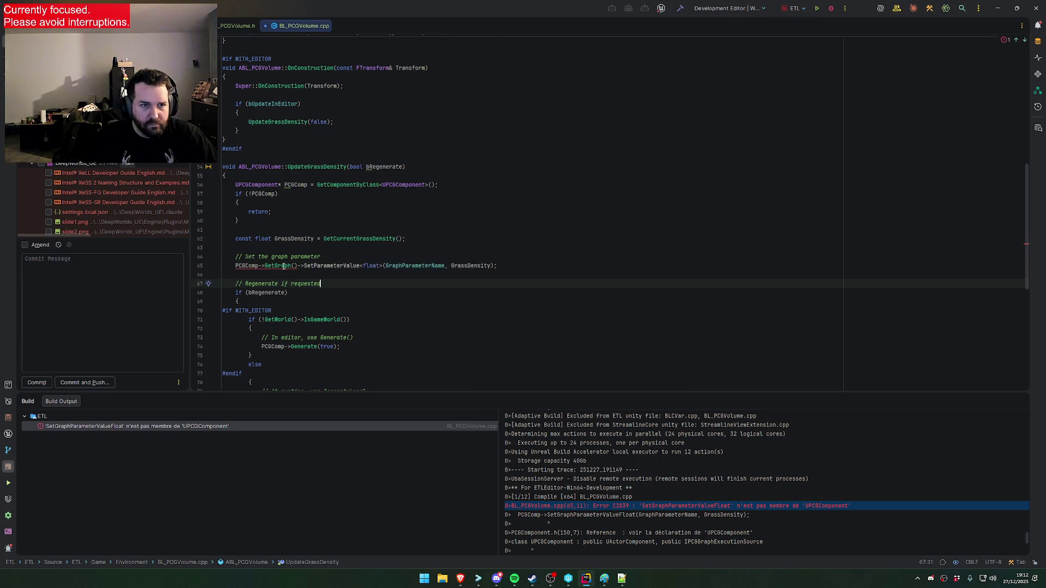
{"action": "left_click", "coordinate": [283, 266]}
{"action": "key", "text": "alt+Return"}
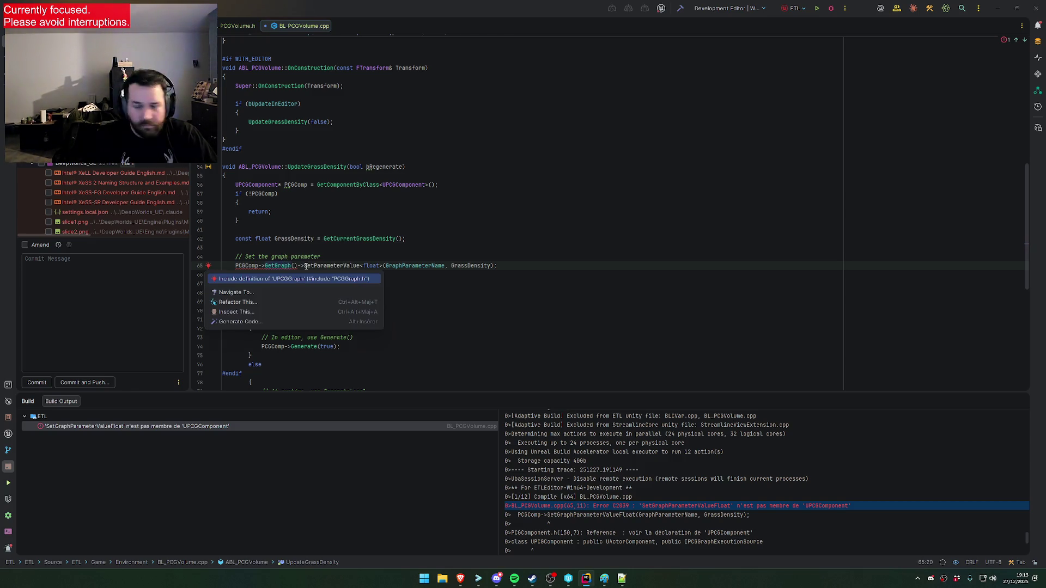
{"action": "key", "text": "Escape"}
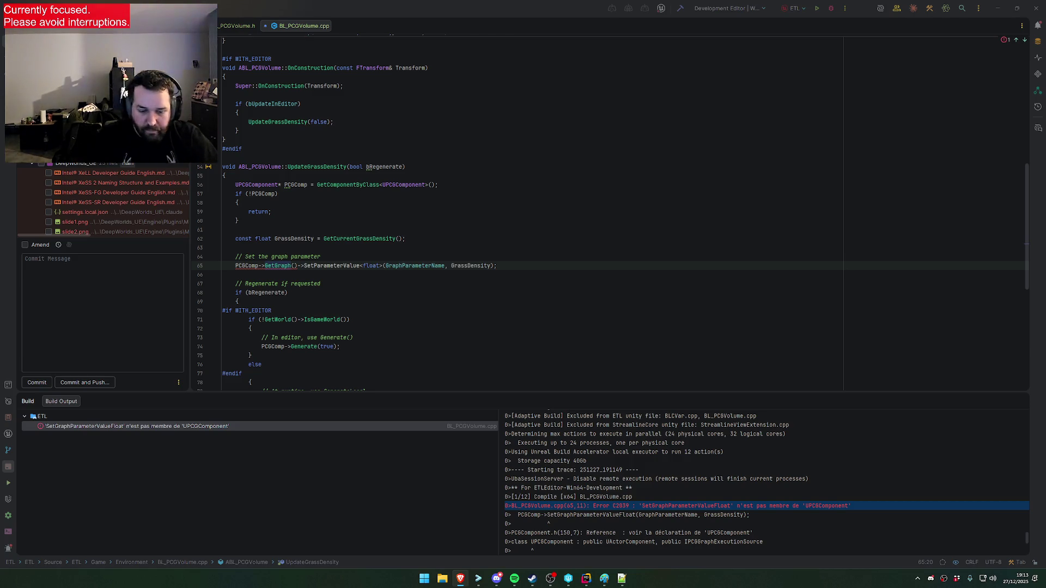
{"action": "key", "text": "ctrl+s"}
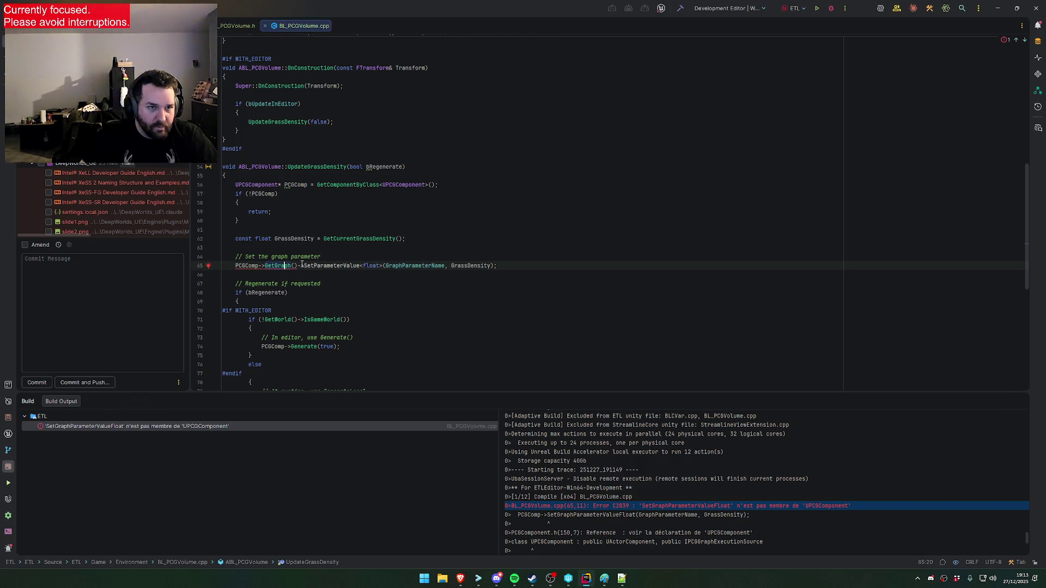
Add the UPCGGraph include and make the call SetGraphParameter(GraphParameterName, GrassDensity)
{"action": "key", "text": "alt+Return"}
{"action": "key", "text": "Return"}
{"action": "left_click_drag", "start_coordinate": [303, 274], "coordinate": [301, 265]}
{"action": "type", "text": ">SetP"}
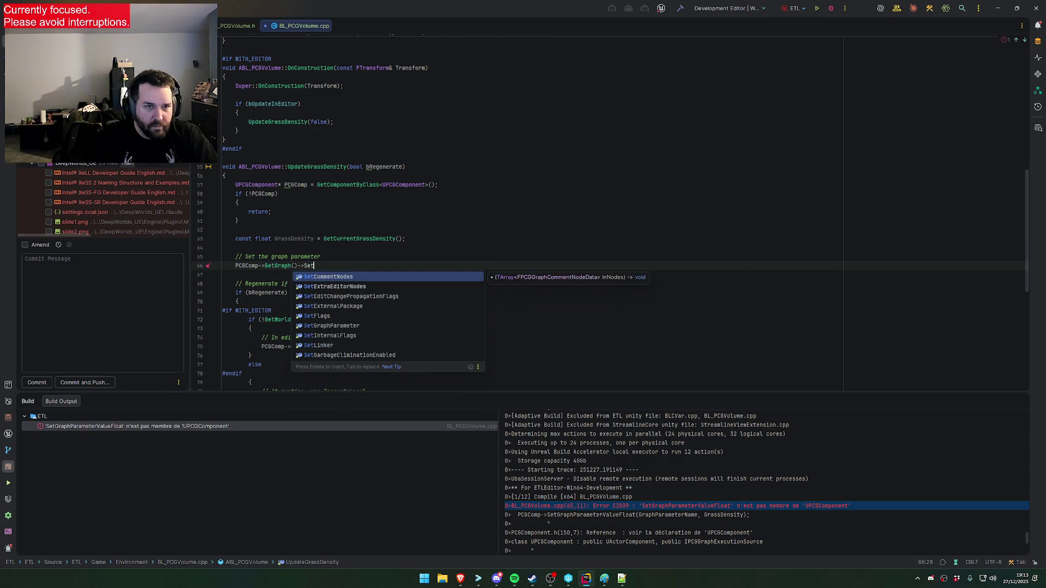
{"action": "key", "text": "Down"}
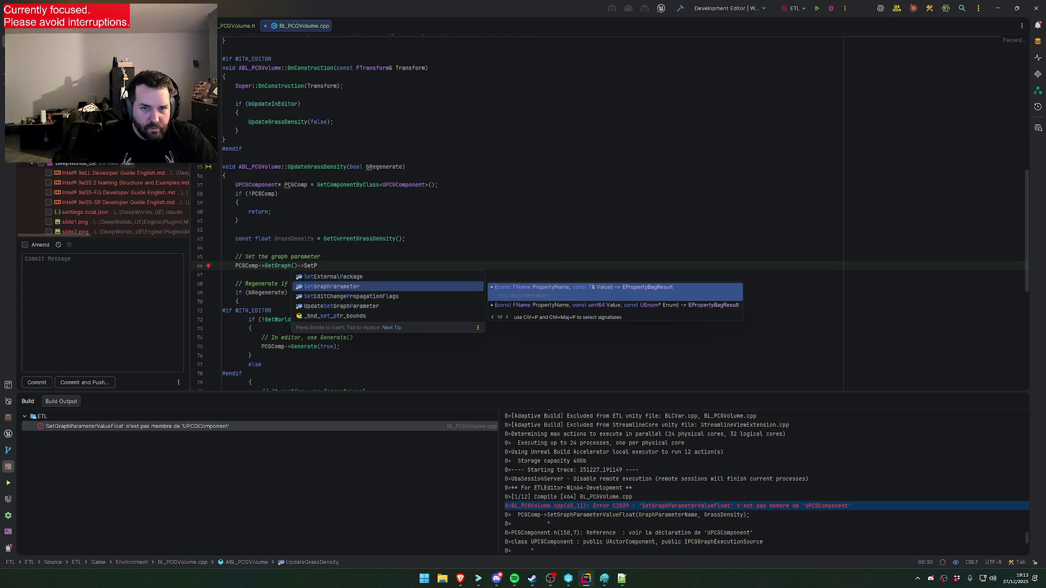
{"action": "key", "text": "Return"}
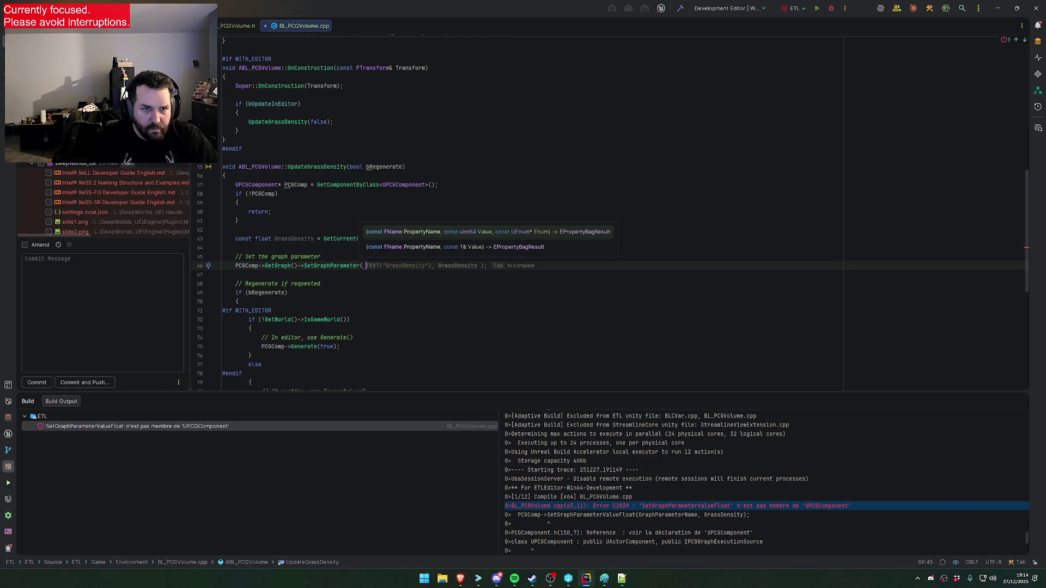
{"action": "type", "text": "Gr"}
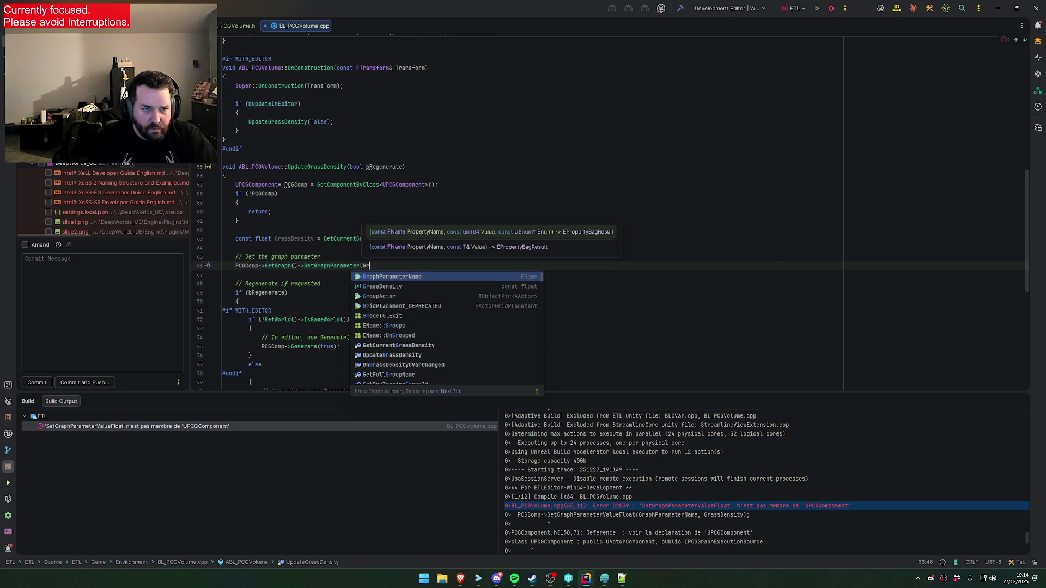
{"action": "key", "text": "Return"}
{"action": "type", "text": ","}
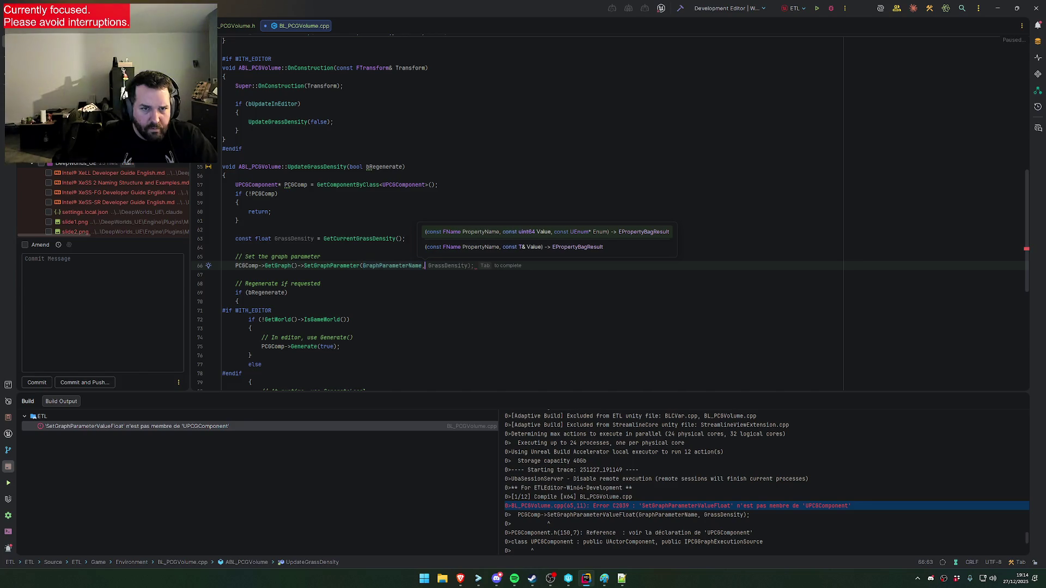
{"action": "key", "text": "Tab"}
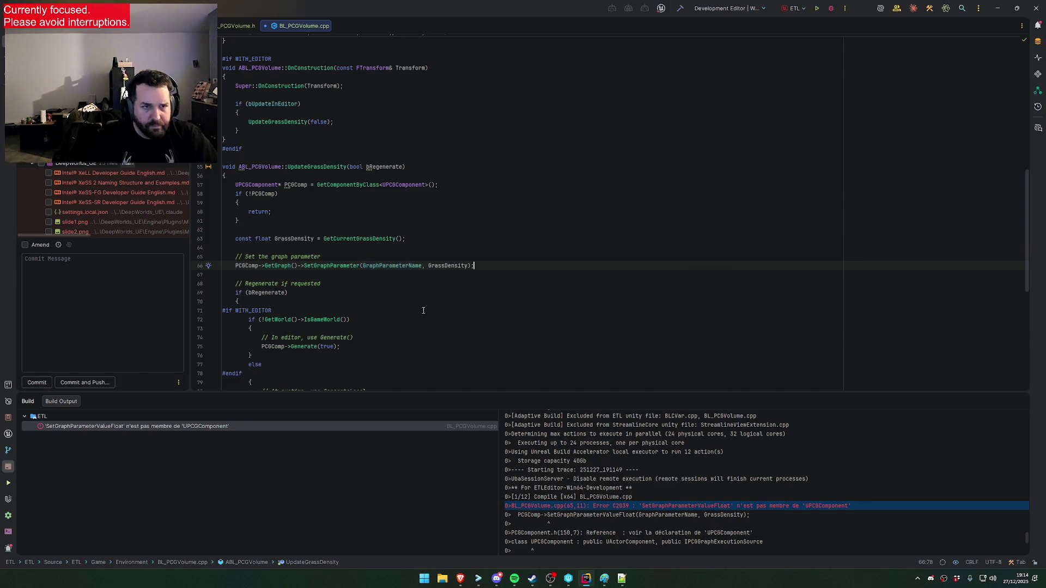
{"action": "key", "text": "Down"}
{"action": "key", "text": "Down"}
{"action": "key", "text": "Down"}
Wrap the SetGraphParameter call in an if (PCGComp->GetGraph()) { } block and start the build
{"action": "left_click", "coordinate": [519, 262]}
{"action": "key", "text": "Up"}
{"action": "key", "text": "Return"}
{"action": "type", "text": "if (PCG"}
{"action": "key", "text": "Return"}
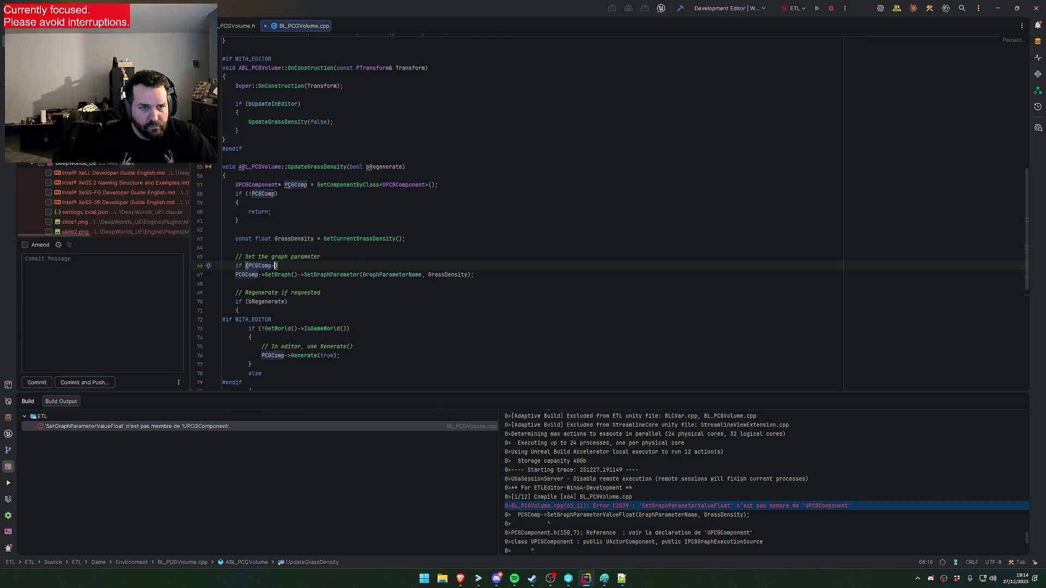
{"action": "type", "text": "->GetGr"}
{"action": "key", "text": "Return"}
{"action": "type", "text": ") {"}
{"action": "left_click", "coordinate": [474, 274]}
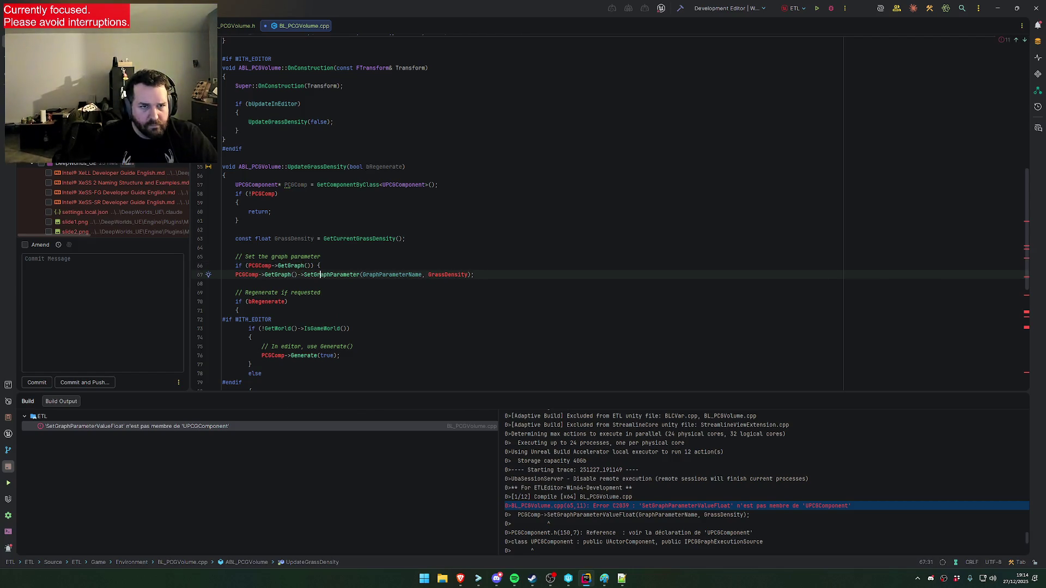
{"action": "key", "text": "Return"}
{"action": "type", "text": "}"}
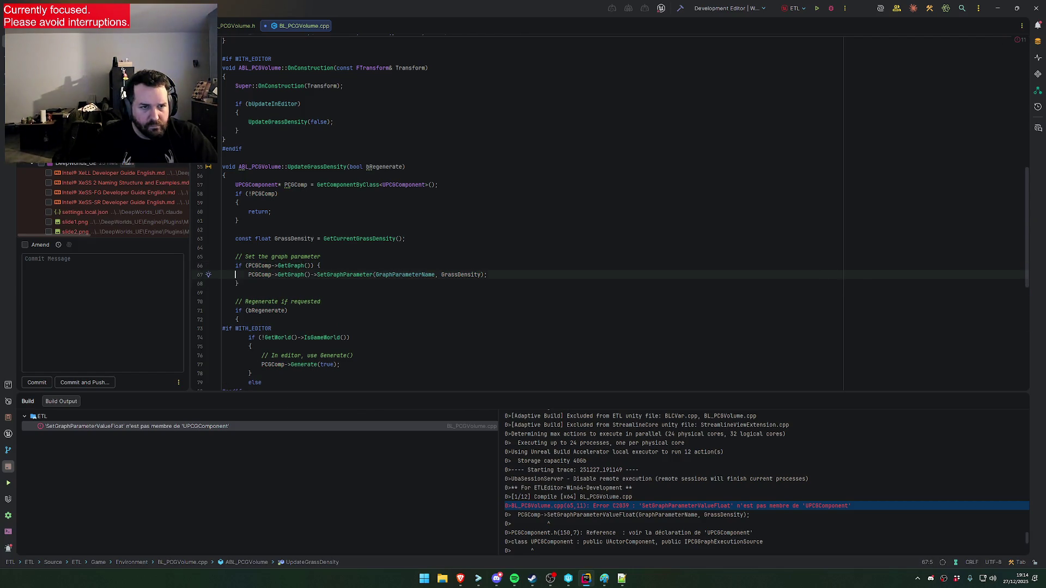
{"action": "left_click", "coordinate": [817, 8]}
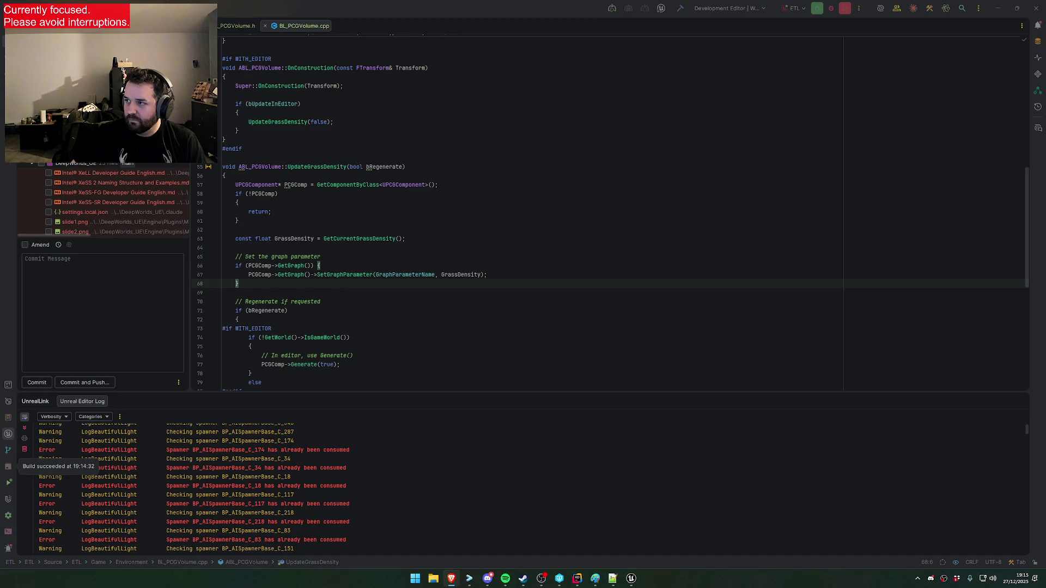
Dismiss the GPU crash error raised by the launched Unreal Editor
{"action": "left_click", "coordinate": [631, 317]}
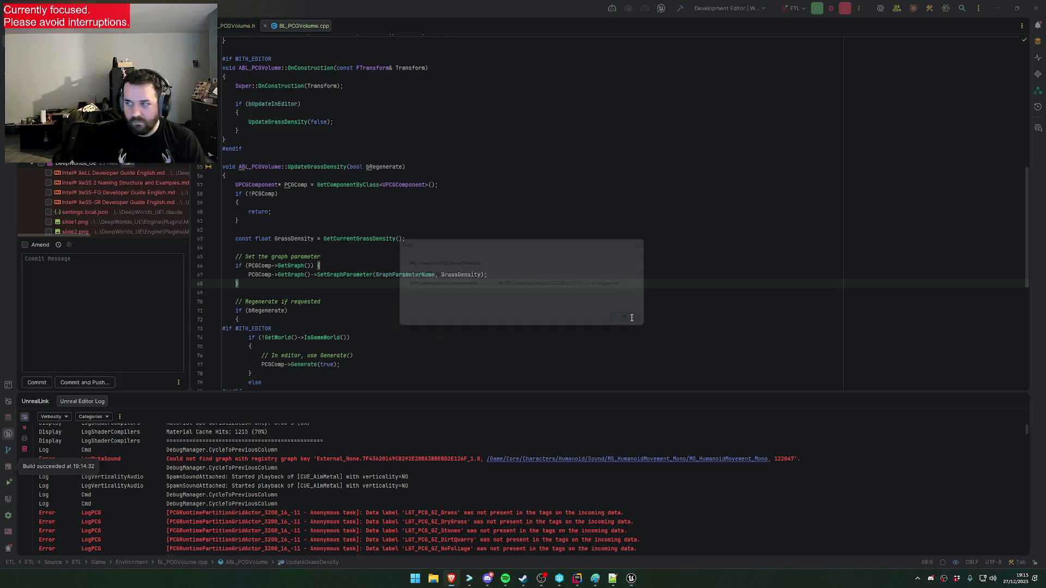
Dismiss the editor crash notice and look through the Unreal Editor Log
{"action": "left_click", "coordinate": [570, 313]}
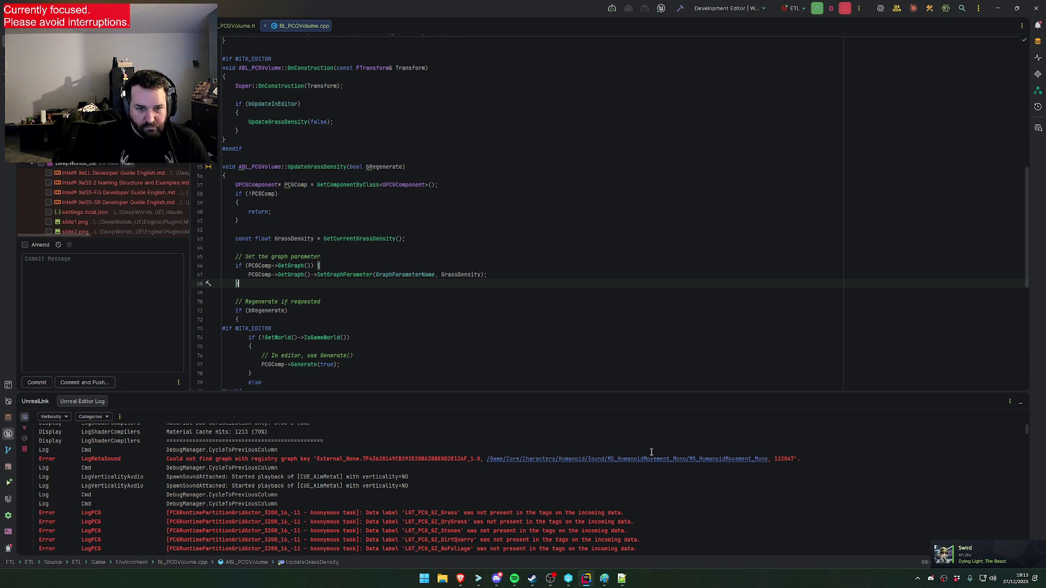
{"action": "scroll", "coordinate": [611, 509], "scroll_direction": "down", "scroll_amount": 3}
{"action": "scroll", "coordinate": [611, 509], "scroll_direction": "up", "scroll_amount": 3}
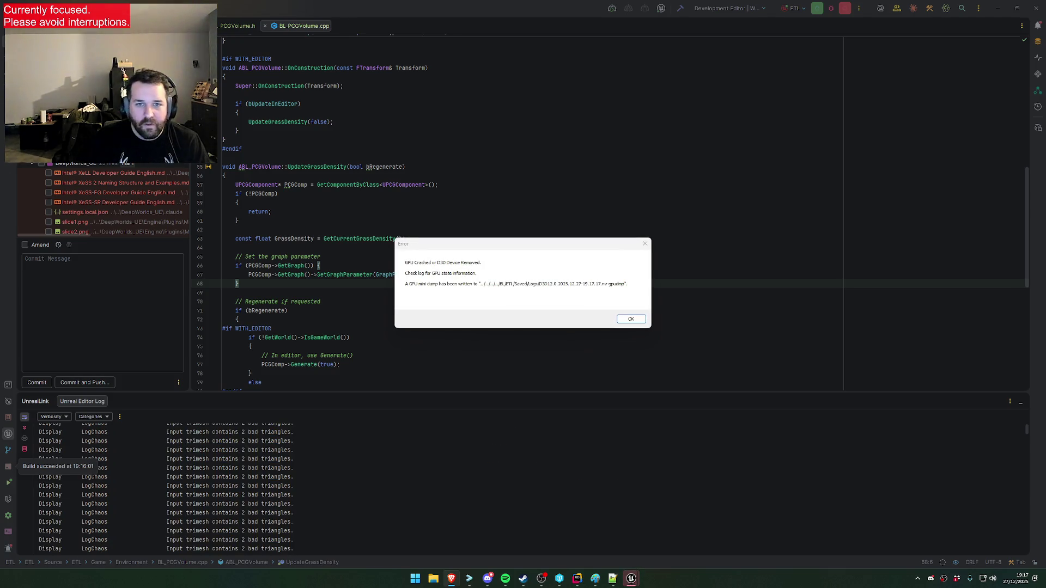
Close the GPU crash Error and Fatal error dialogs and return to the end of line 67
{"action": "left_click", "coordinate": [635, 319]}
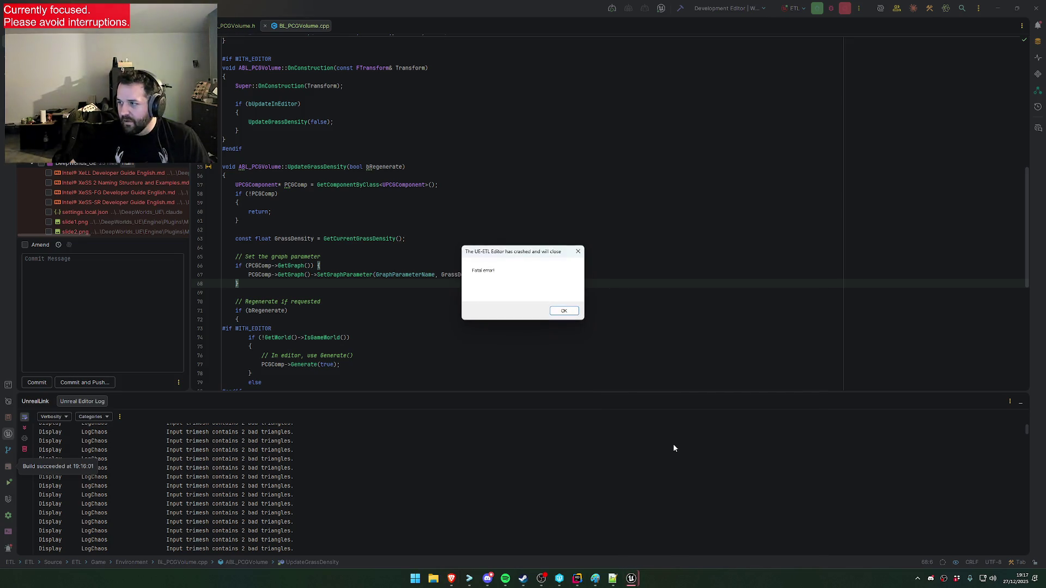
{"action": "left_click", "coordinate": [565, 309]}
{"action": "left_click", "coordinate": [536, 491]}
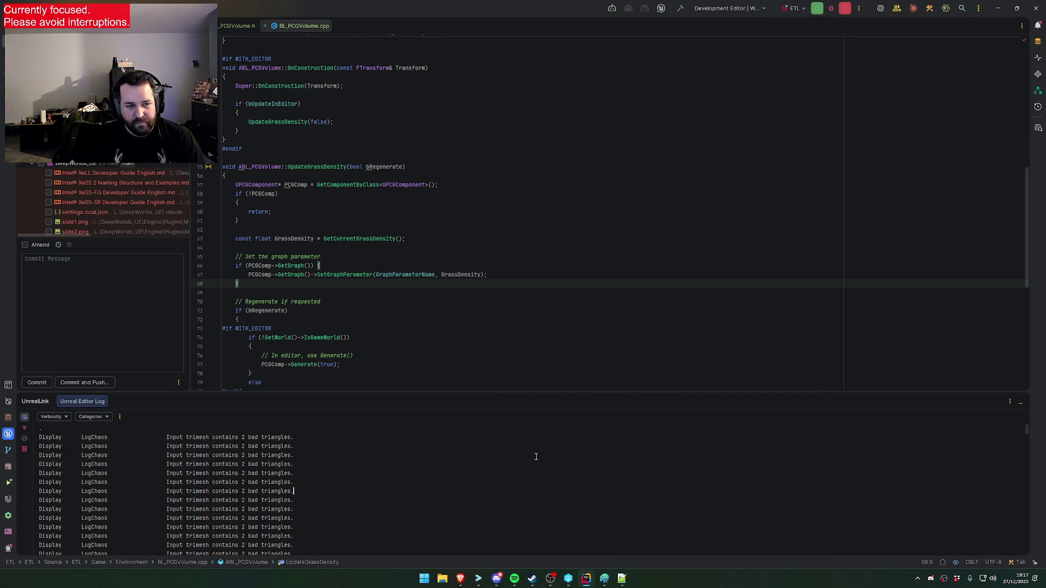
{"action": "left_click", "coordinate": [754, 275]}
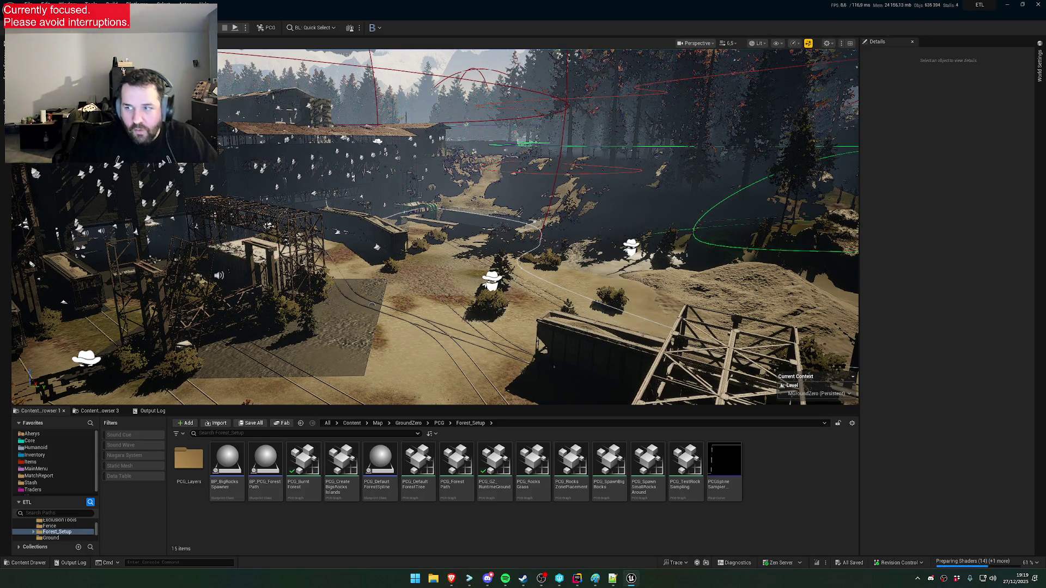
Fly the viewport camera down into the forest to look at the path
{"action": "right_click", "coordinate": [679, 254]}
{"action": "left_click", "coordinate": [705, 348]}
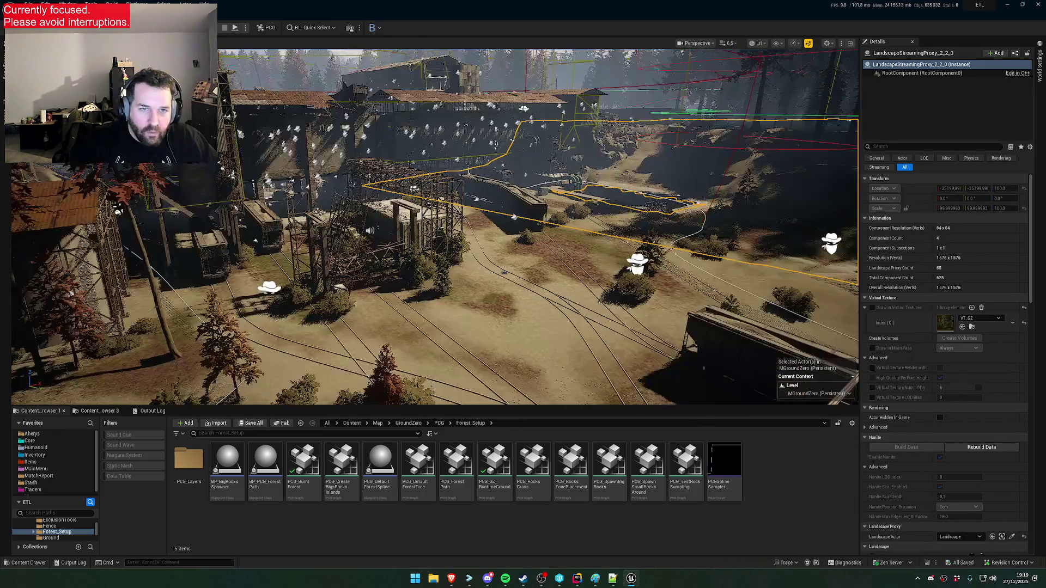
{"action": "key", "text": "w"}
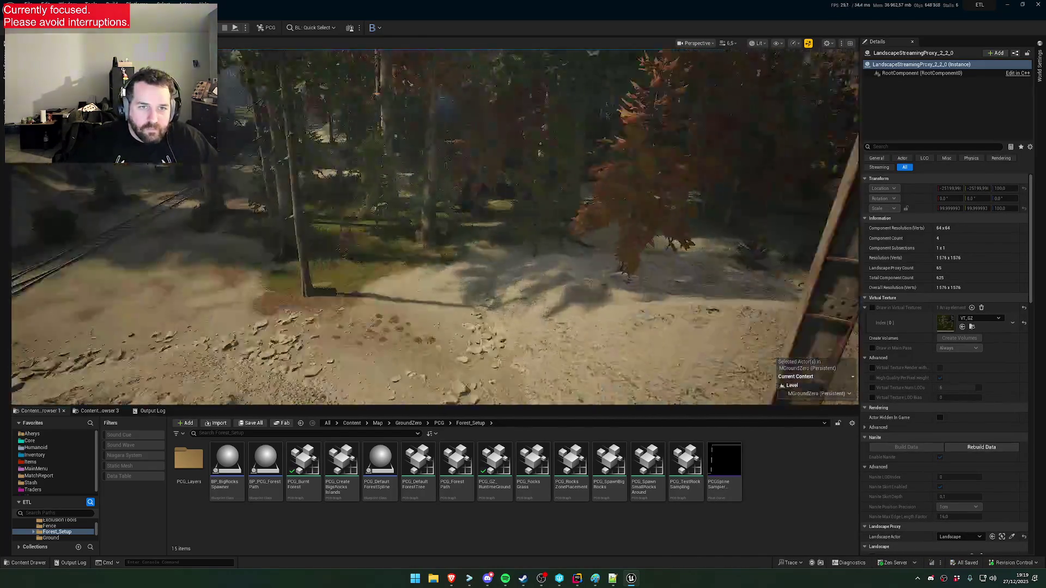
{"action": "scroll", "coordinate": [434, 227], "scroll_direction": "down", "scroll_amount": 2}
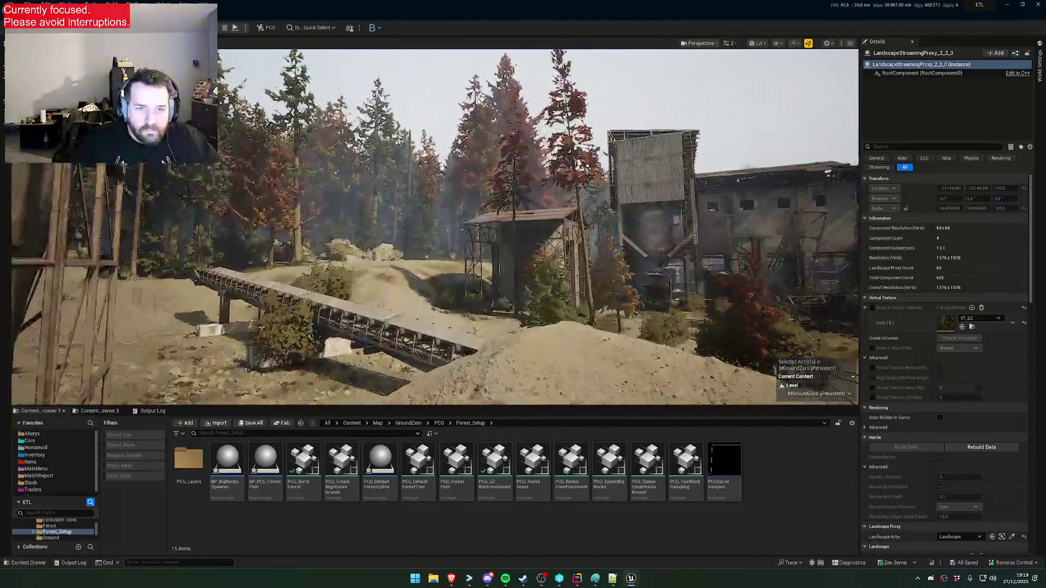
{"action": "key", "text": "w"}
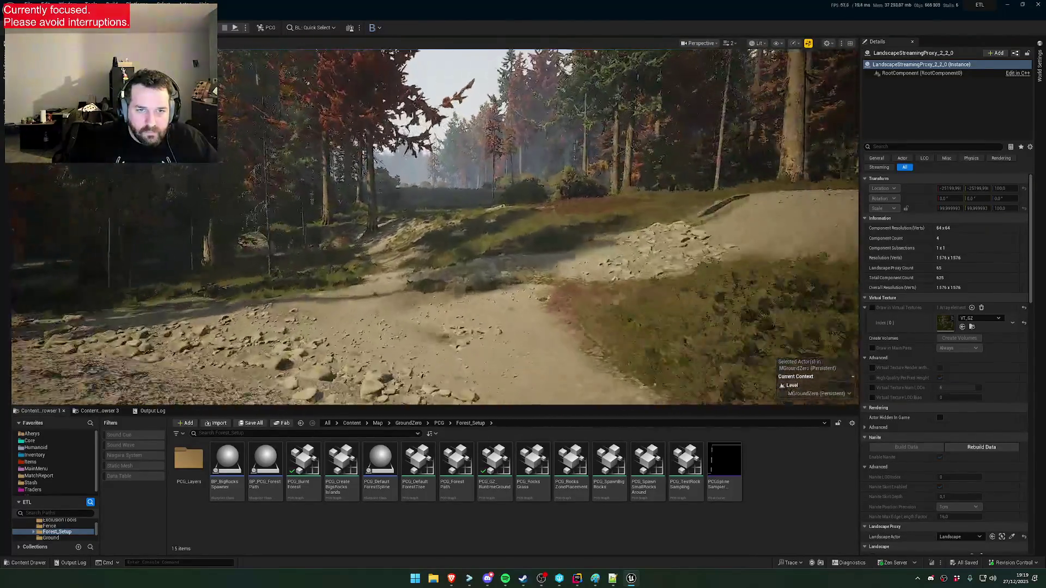
{"action": "key", "text": "w"}
{"action": "scroll", "coordinate": [649, 235], "scroll_direction": "down", "scroll_amount": 1}
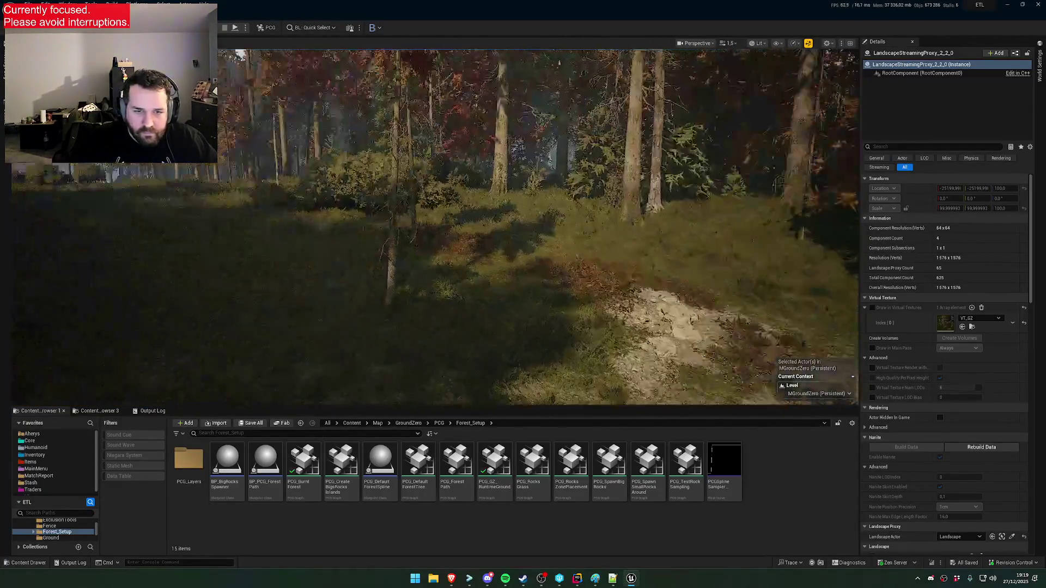
Run BL.PCG.GrassDensity in the console with several values, ending at 0.1
{"action": "left_click", "coordinate": [218, 562]}
{"action": "type", "text": "BL.PC"}
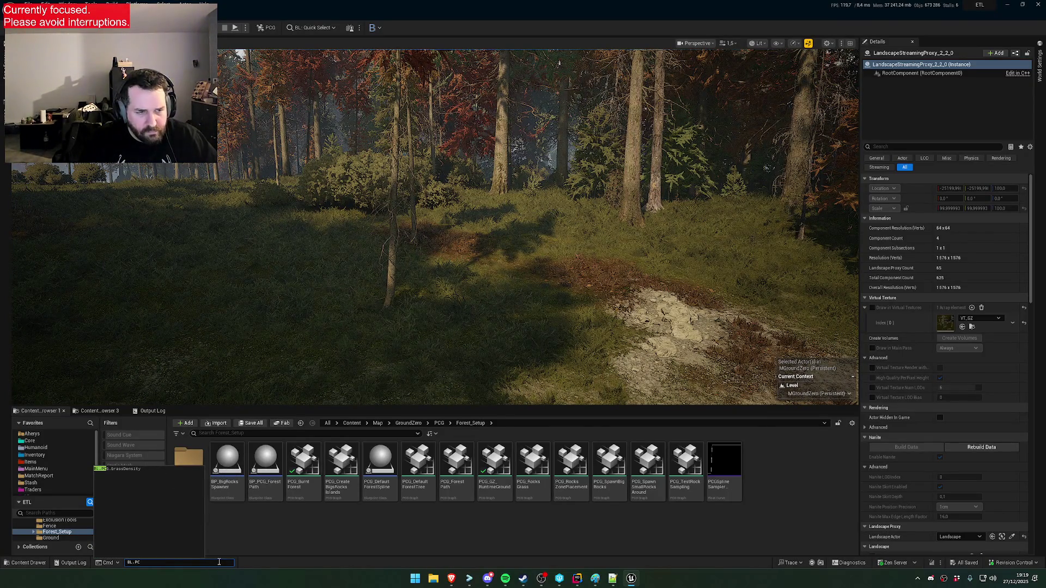
{"action": "key", "text": "Tab"}
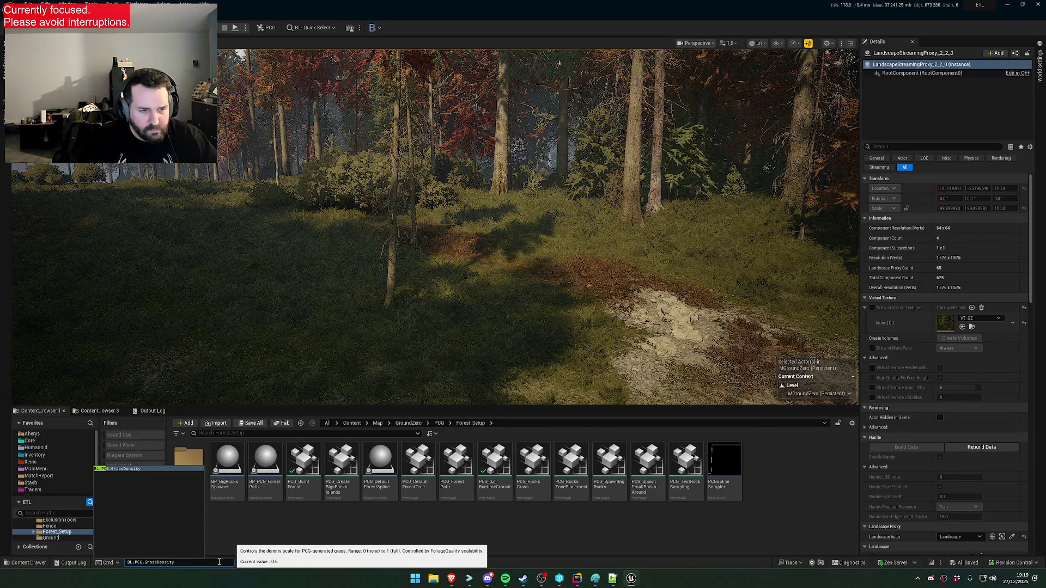
{"action": "type", "text": "0."}
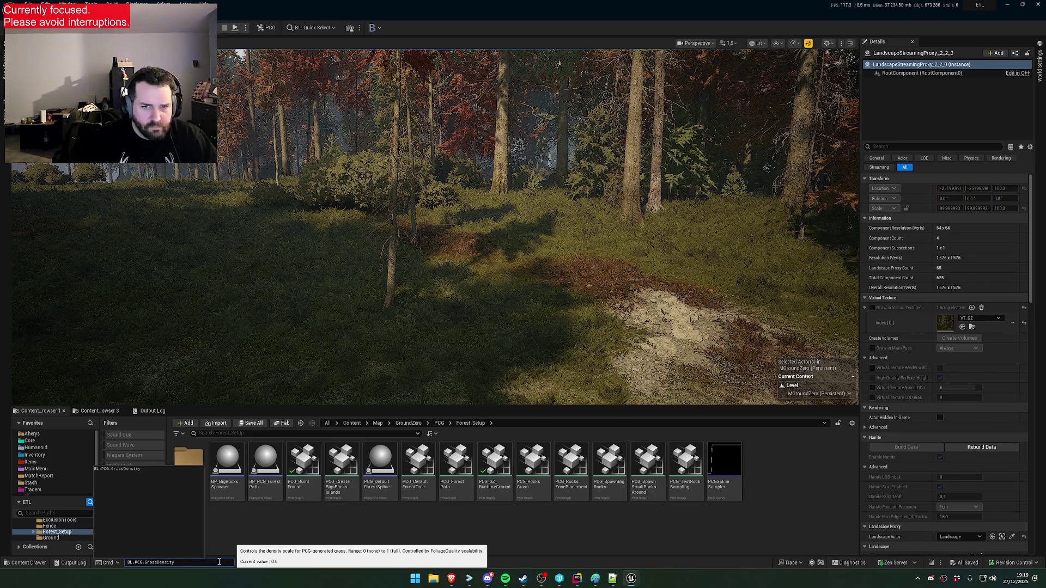
{"action": "key", "text": "Return"}
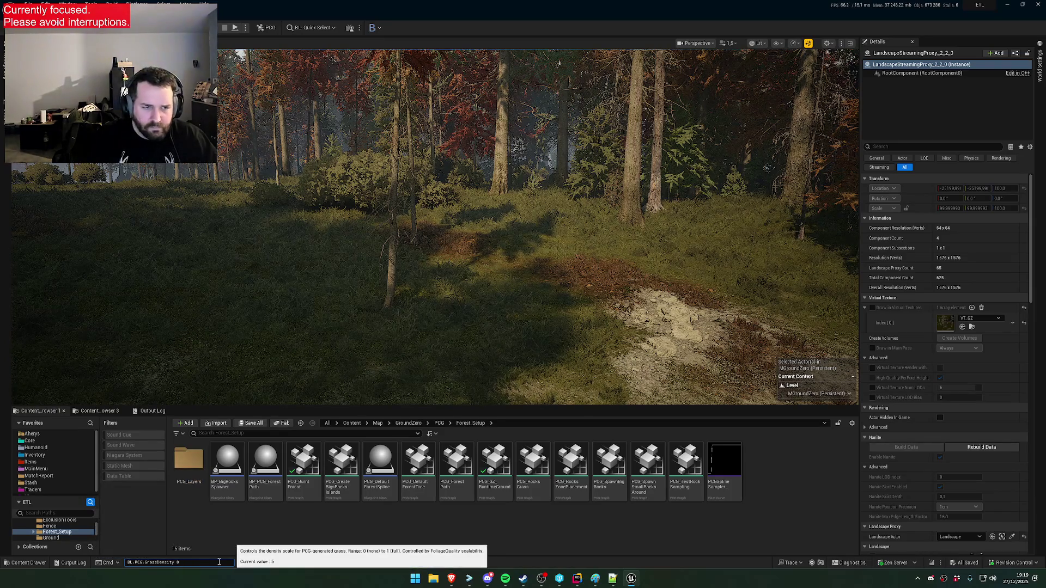
{"action": "key", "text": "Up"}
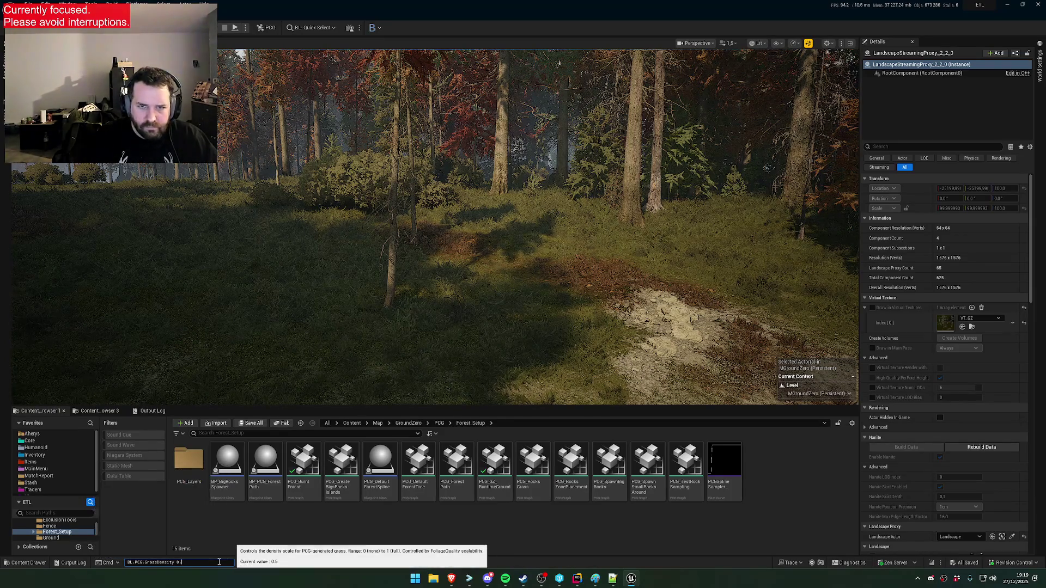
{"action": "type", "text": "1"}
{"action": "key", "text": "Return"}
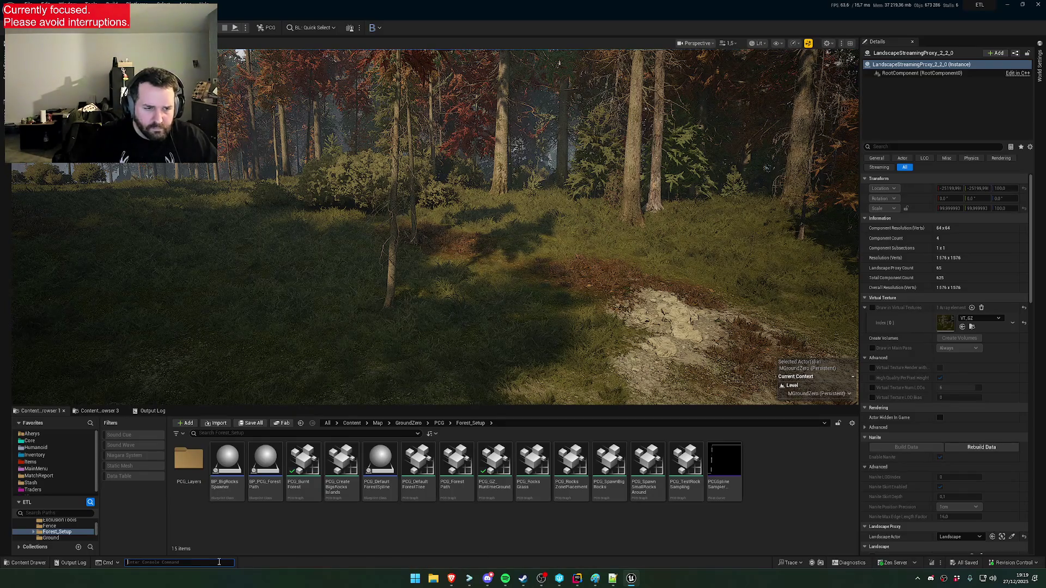
{"action": "key", "text": "Up"}
{"action": "key", "text": "Up"}
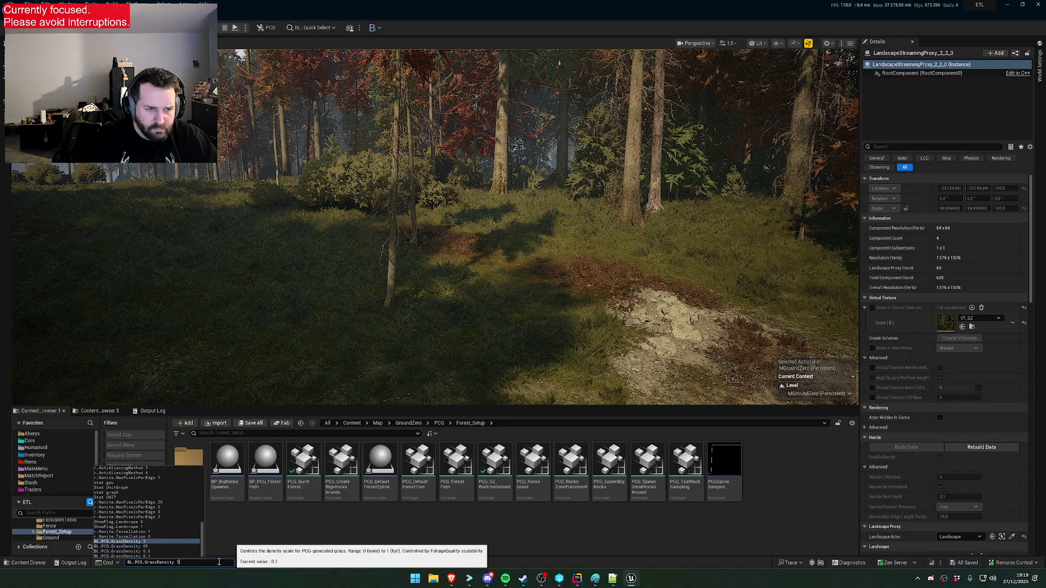
{"action": "key", "text": "Return"}
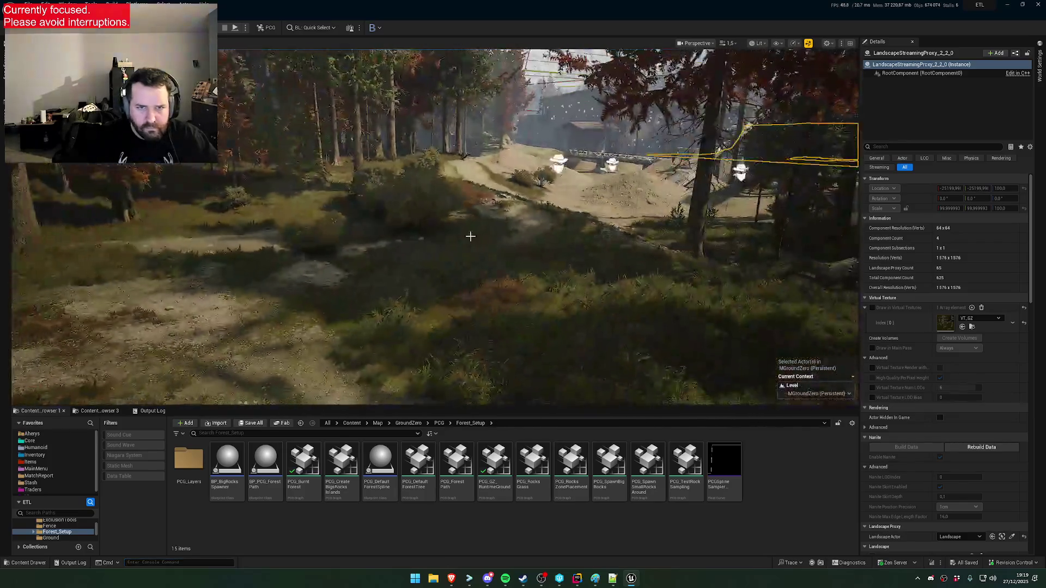
{"action": "left_click", "coordinate": [779, 43]}
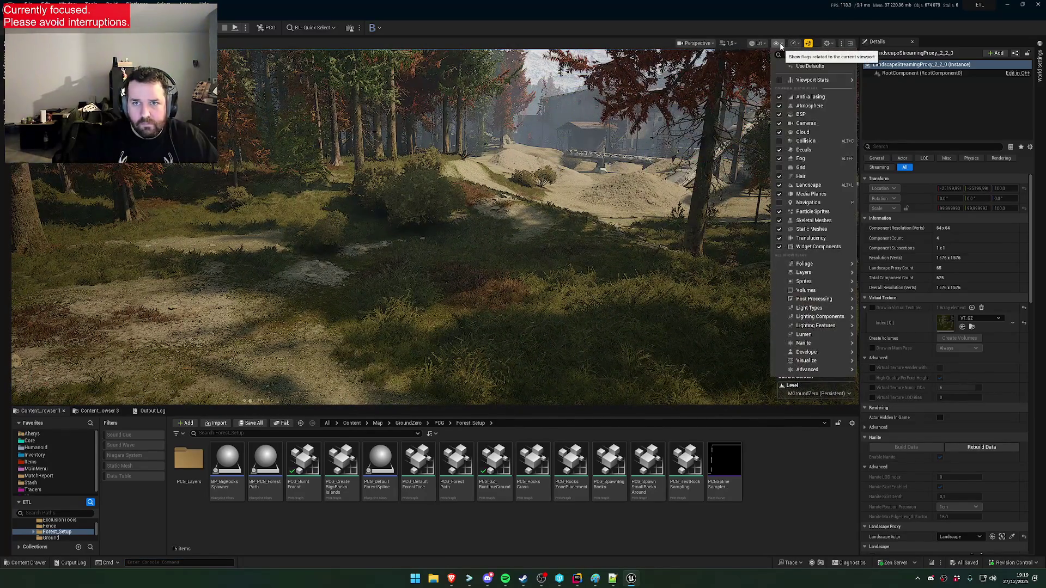
{"action": "left_click", "coordinate": [759, 43]}
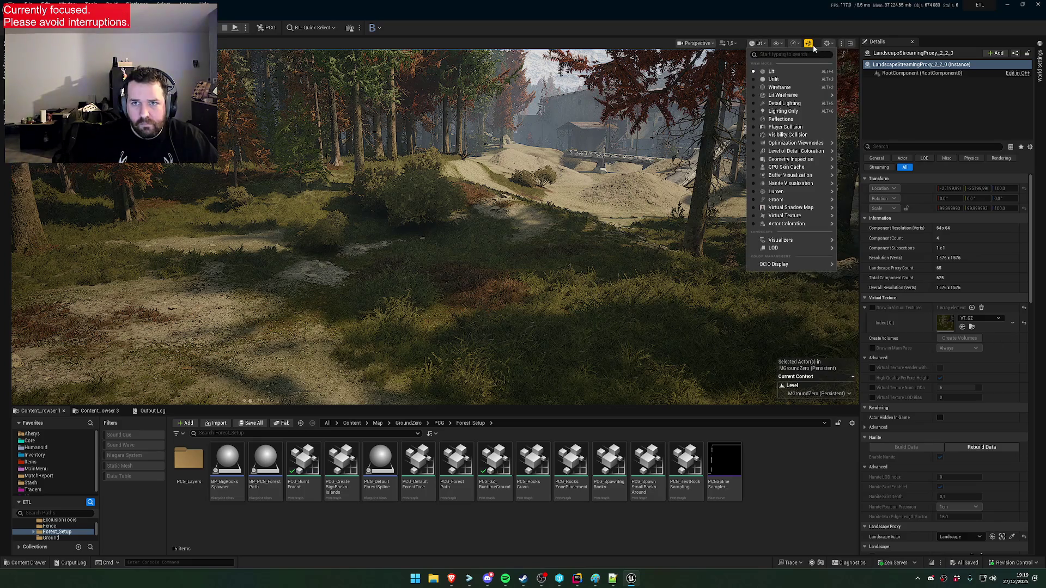
{"action": "scroll", "coordinate": [490, 218], "scroll_direction": "up", "scroll_amount": 2}
{"action": "scroll", "coordinate": [491, 218], "scroll_direction": "up", "scroll_amount": 1}
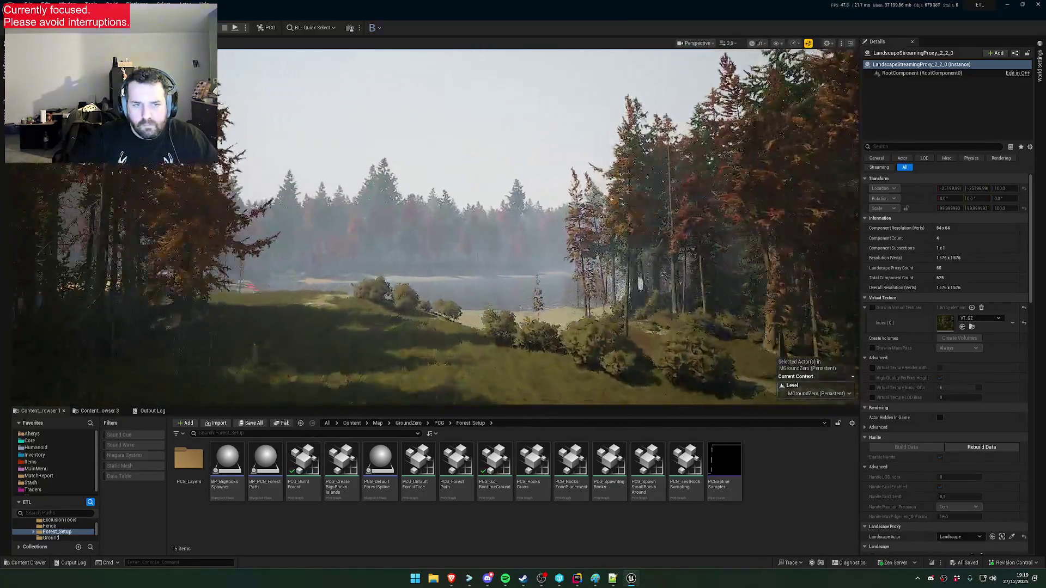
{"action": "key", "text": "w"}
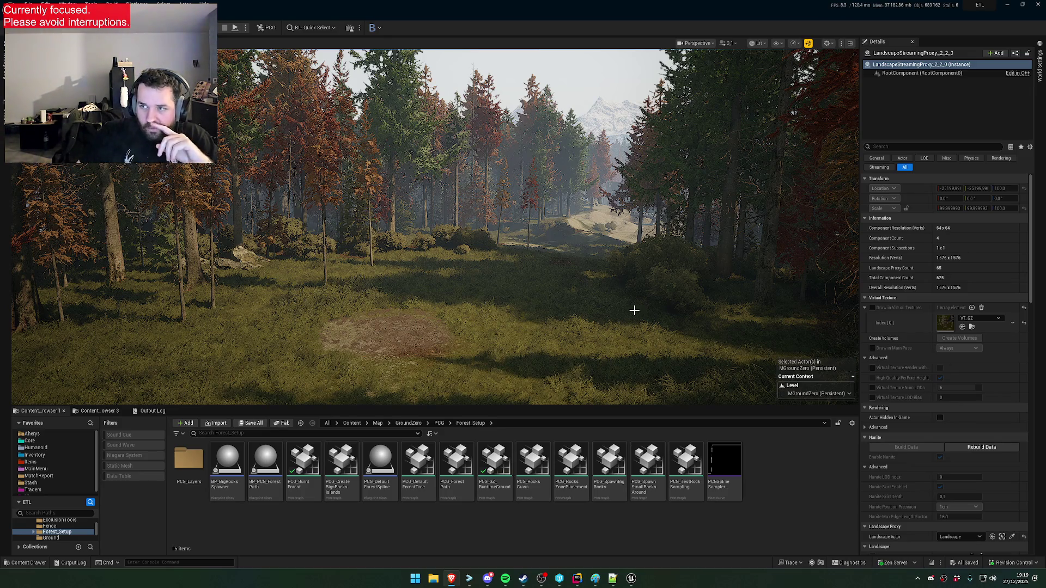
{"action": "mouse_move", "coordinate": [612, 302]}
{"action": "left_mouse_down"}
{"action": "mouse_move", "coordinate": [570, 297]}
{"action": "mouse_move", "coordinate": [580, 206]}
{"action": "mouse_move", "coordinate": [599, 208]}
{"action": "mouse_move", "coordinate": [583, 210]}
{"action": "left_mouse_up"}
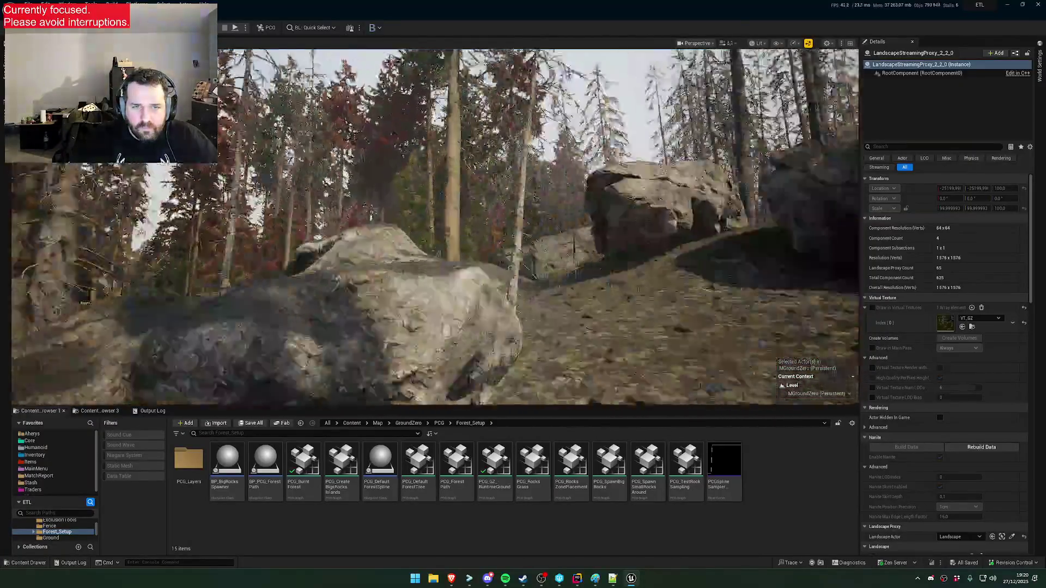
{"action": "scroll", "coordinate": [430, 226], "scroll_direction": "down", "scroll_amount": 2}
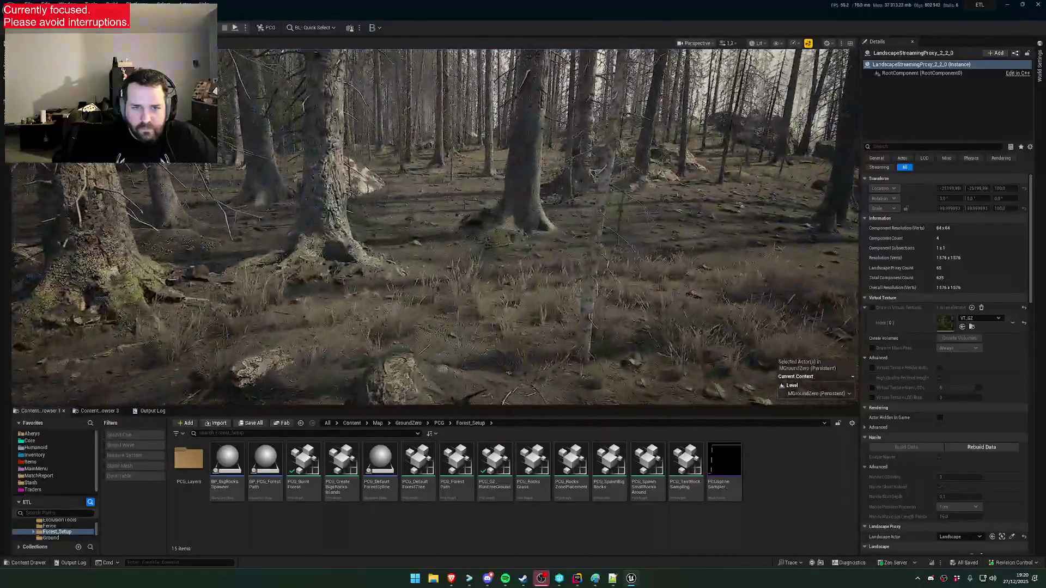
{"action": "scroll", "coordinate": [430, 226], "scroll_direction": "up", "scroll_amount": 3}
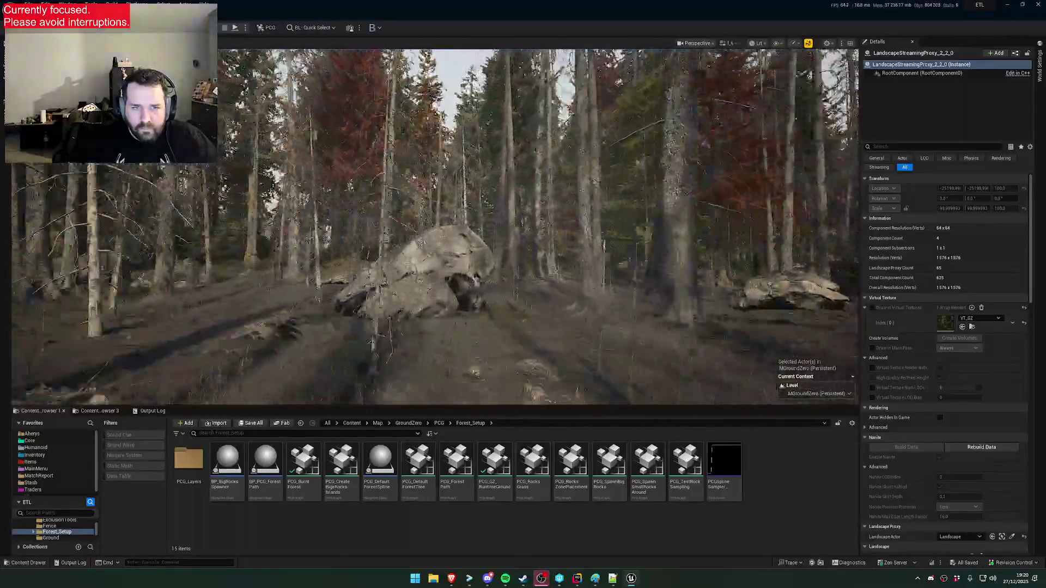
{"action": "scroll", "coordinate": [343, 226], "scroll_direction": "down", "scroll_amount": 2}
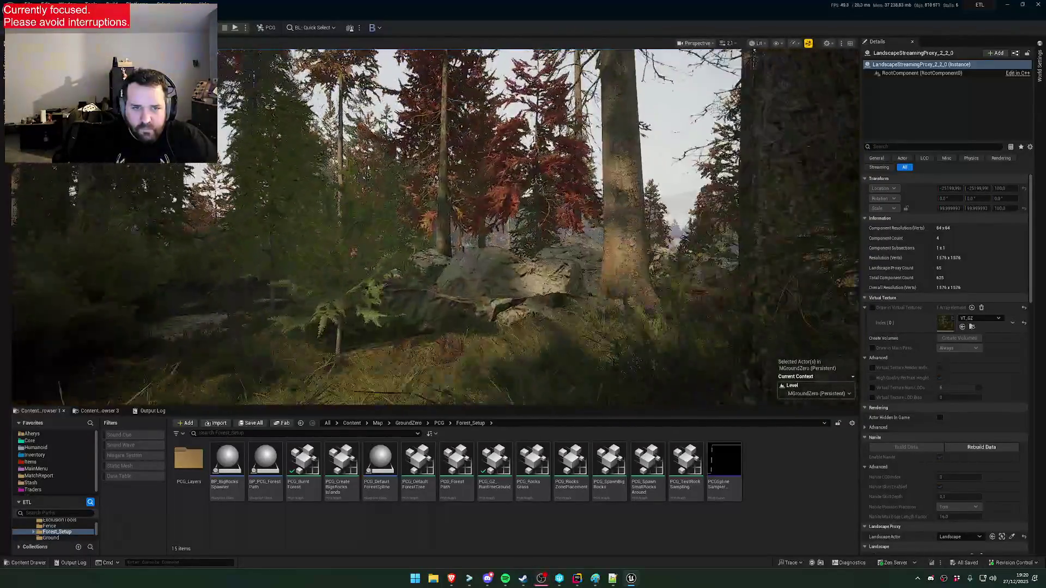